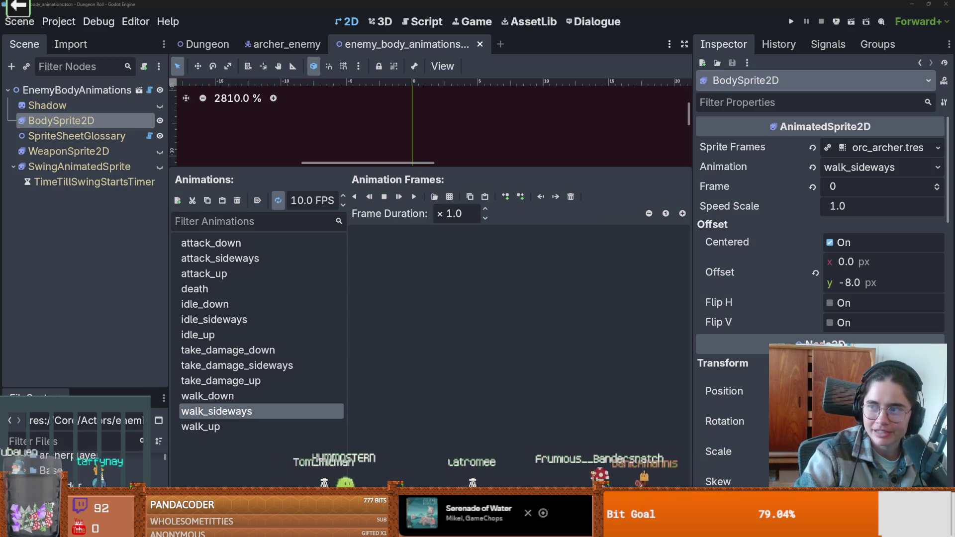
# Rerun the browser search with a corrected query, then return to the earlier results
pyautogui.hotkey('alt', 'Tab')
pyautogui.tripleClick(154, 52)
pyautogui.write('obey Maguire')
pyautogui.press('Return')
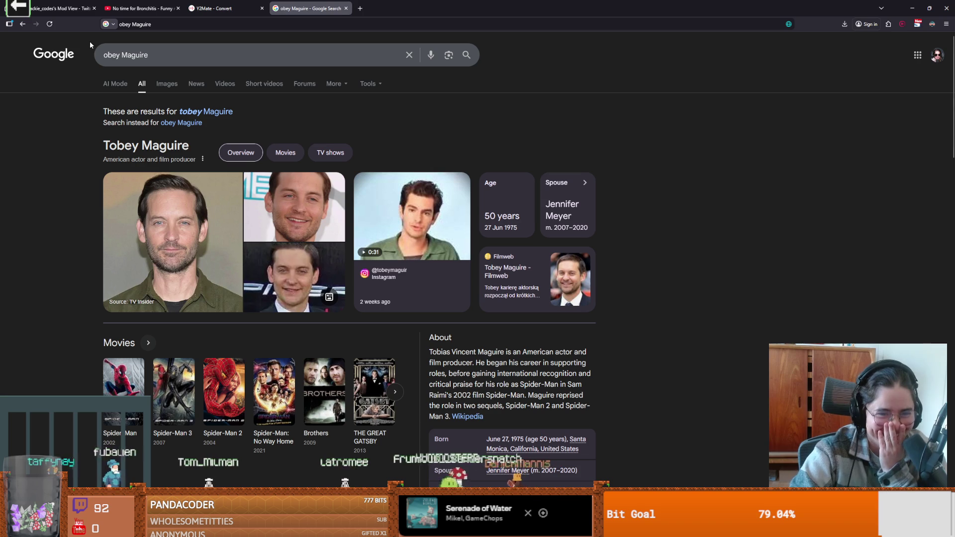
pyautogui.click(23, 25)
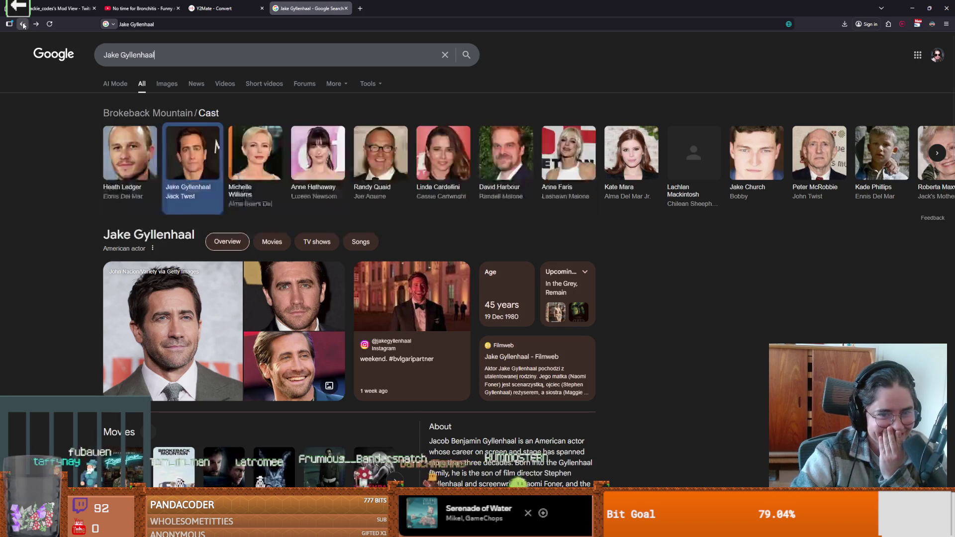
pyautogui.click(34, 25)
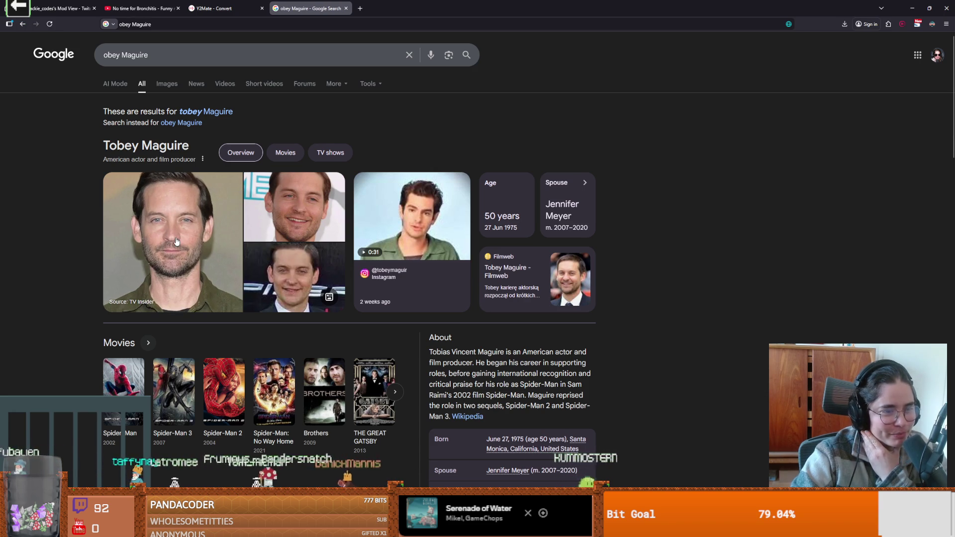
pyautogui.hotkey('alt', 'Tab')
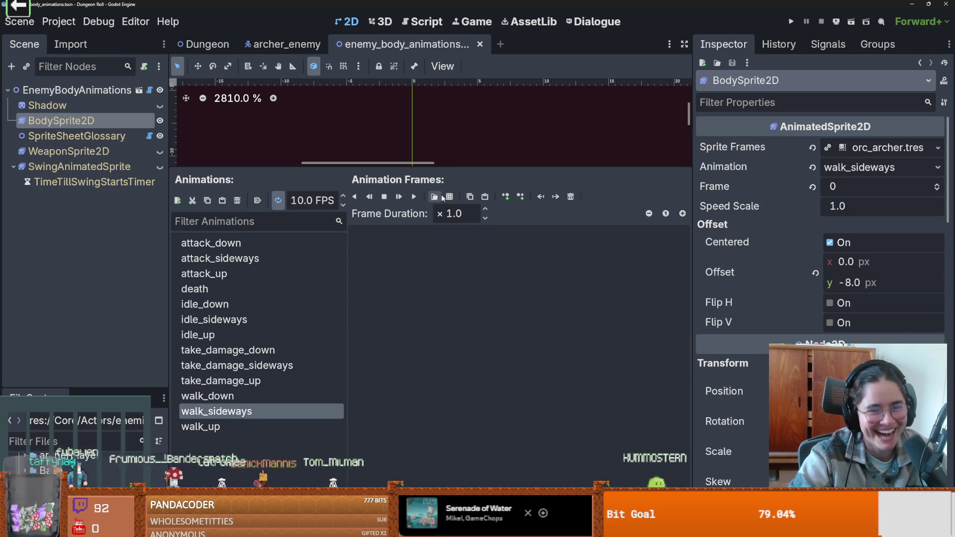
# Add the six fifth-row frames from the goblin archer sprite sheet
pyautogui.click(434, 197)
pyautogui.doubleClick(457, 191)
pyautogui.moveTo(323, 184)
pyautogui.mouseDown()
pyautogui.moveTo(427, 188)
pyautogui.moveTo(354, 268)
pyautogui.mouseUp()
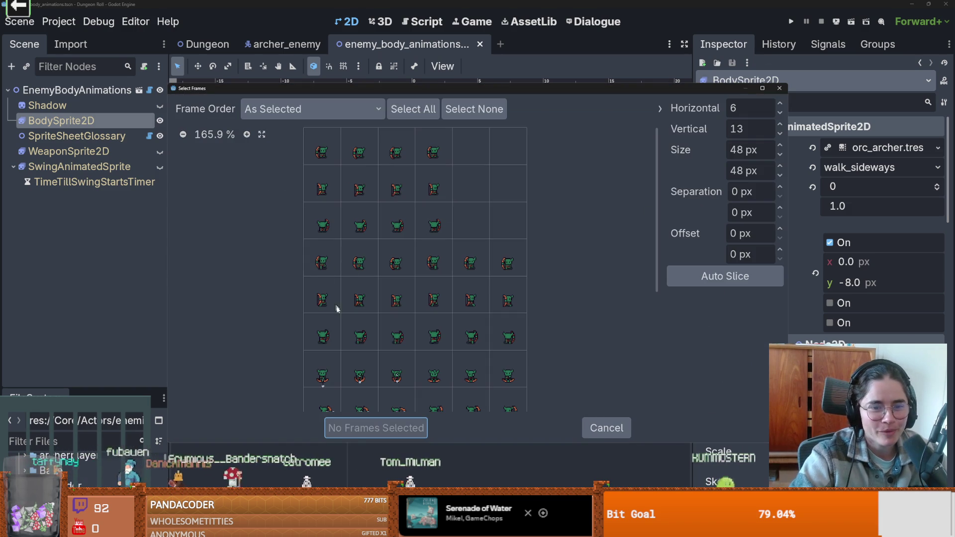
pyautogui.moveTo(324, 307); pyautogui.dragTo(507, 300)
pyautogui.click(388, 425)
# Delete every frame from the walk_up animation
pyautogui.click(223, 426)
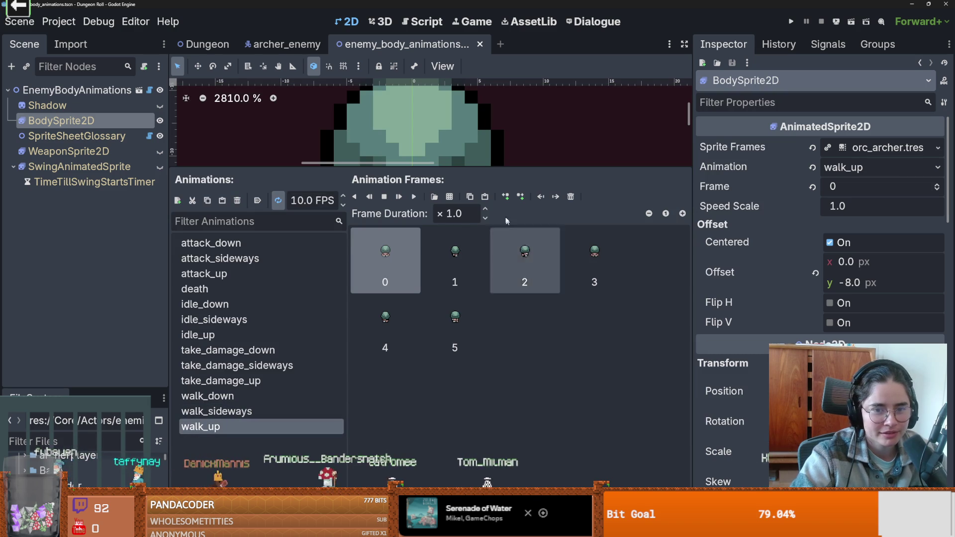
pyautogui.click(572, 198)
pyautogui.click(572, 198)
pyautogui.click(571, 198)
pyautogui.click(571, 198)
pyautogui.click(572, 198)
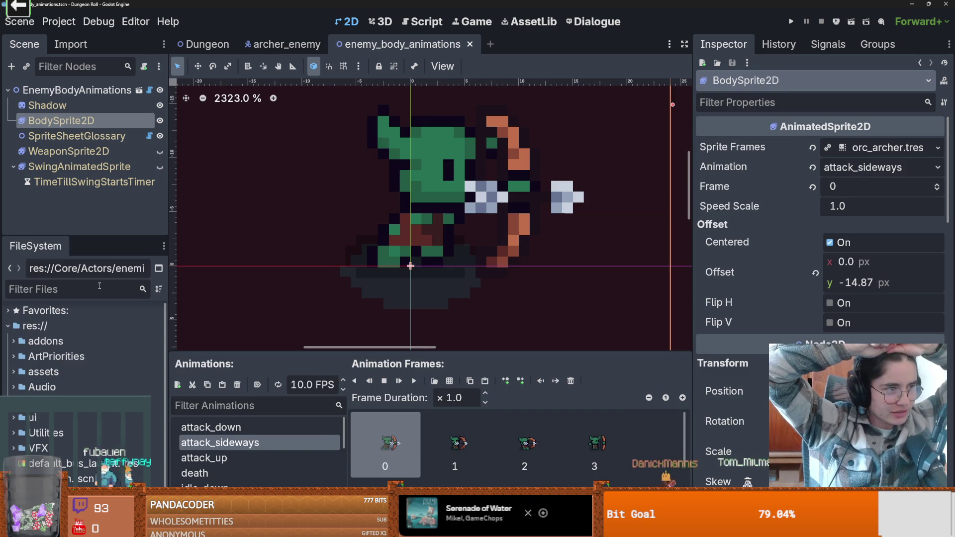
# Filter the FileSystem dock for 'enemy' and select enemy_body_animations
pyautogui.click(100, 287)
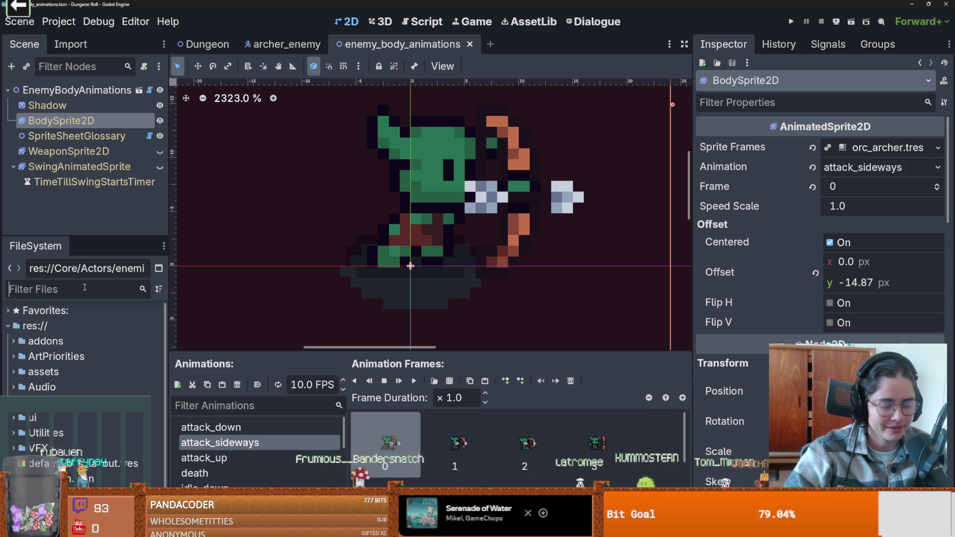
pyautogui.write('enemy')
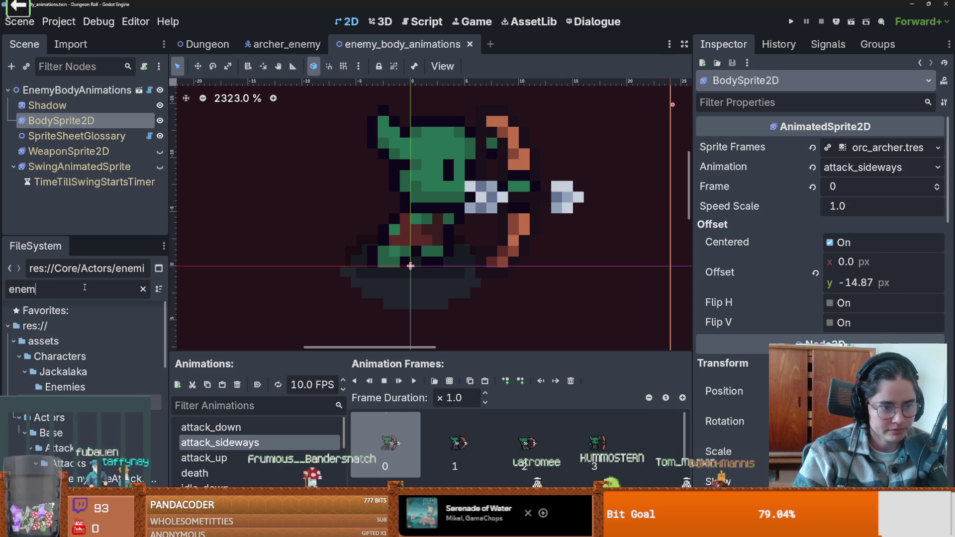
pyautogui.scroll(-5, 100, 339)
pyautogui.click(99, 364)
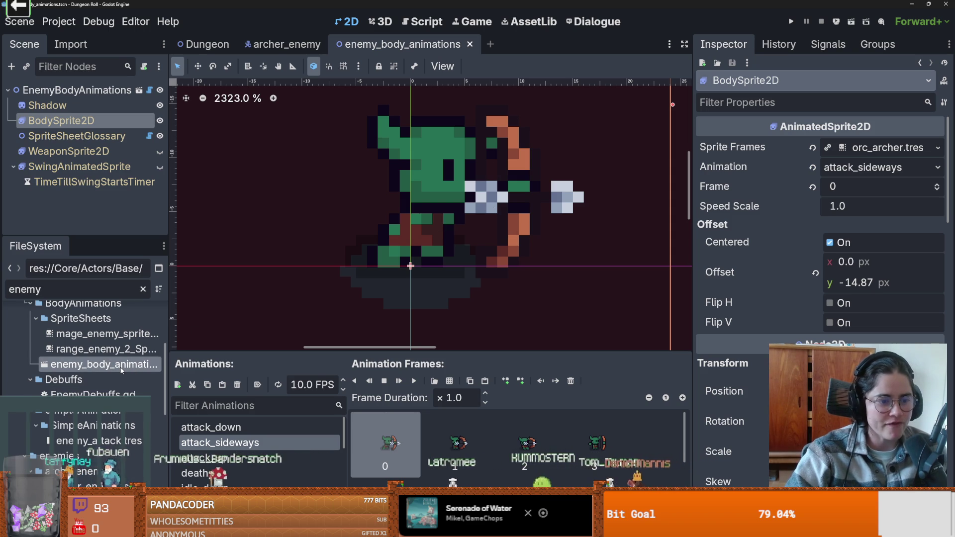
# Open enemy_base_scene.tscn in its own tab, save it, and enlarge the scene tree
pyautogui.scroll(-3, 116, 374)
pyautogui.scroll(-4, 113, 415)
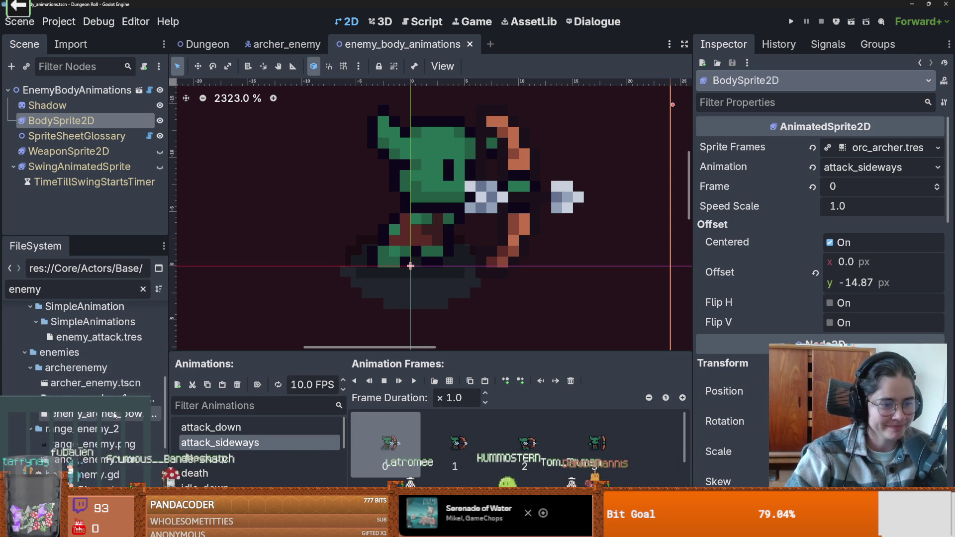
pyautogui.scroll(-2, 116, 417)
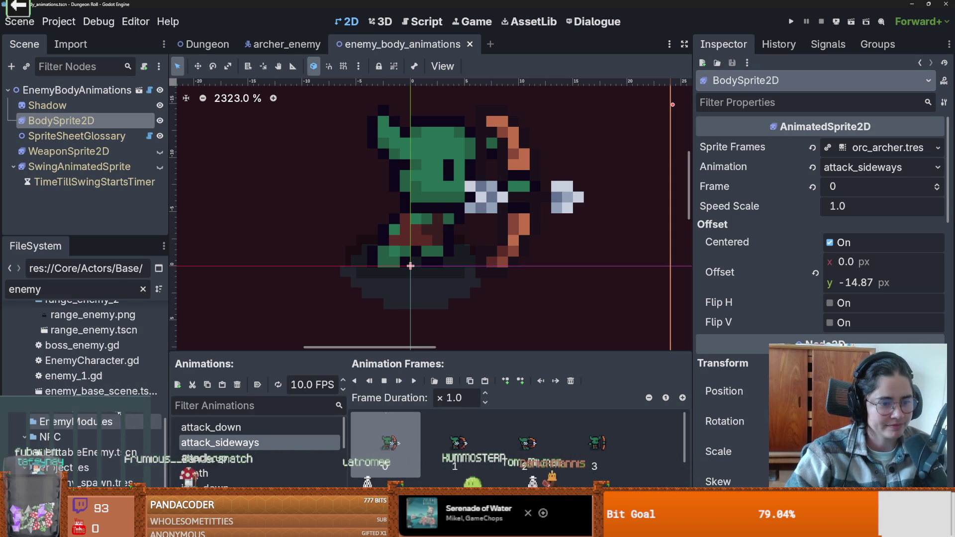
pyautogui.doubleClick(99, 391)
pyautogui.hotkey('ctrl', 's')
pyautogui.moveTo(125, 236); pyautogui.dragTo(149, 311)
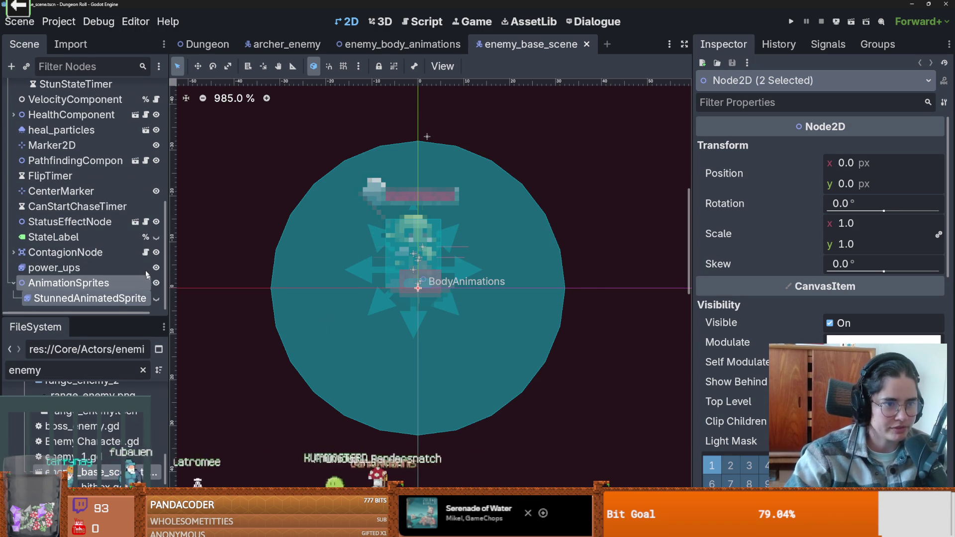
# Collapse the StateMachine branch, enlarge the tree, and return to the enemy_body_animations tab
pyautogui.scroll(5, 132, 255)
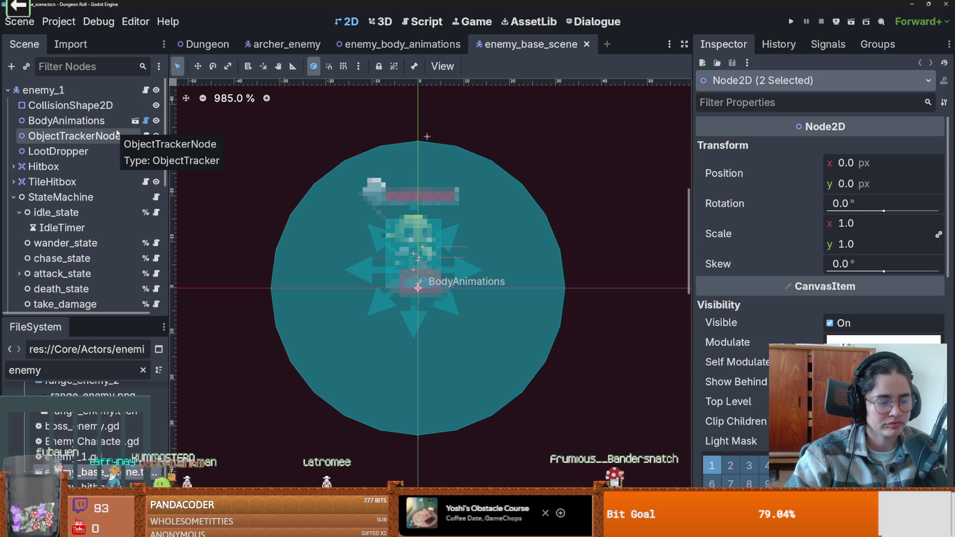
pyautogui.click(14, 197)
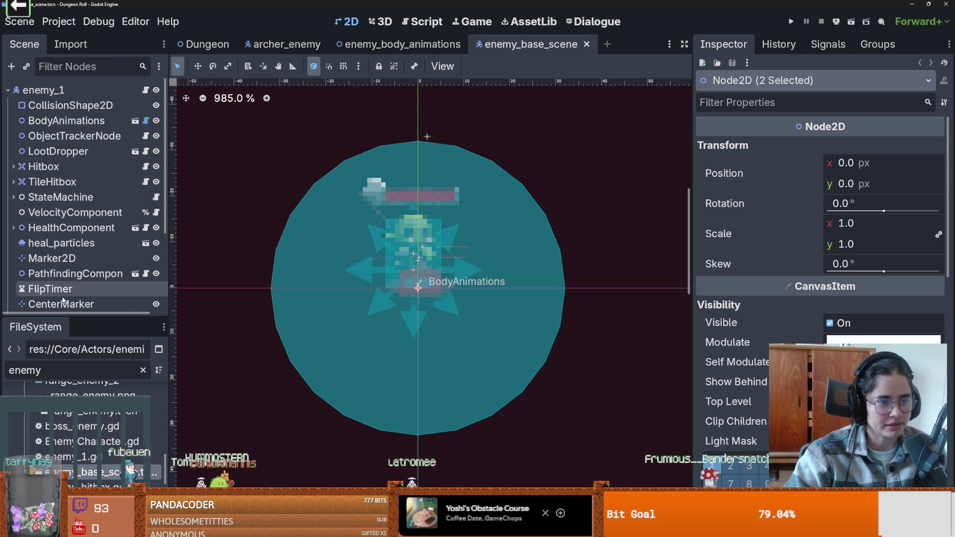
pyautogui.moveTo(65, 319); pyautogui.dragTo(65, 437)
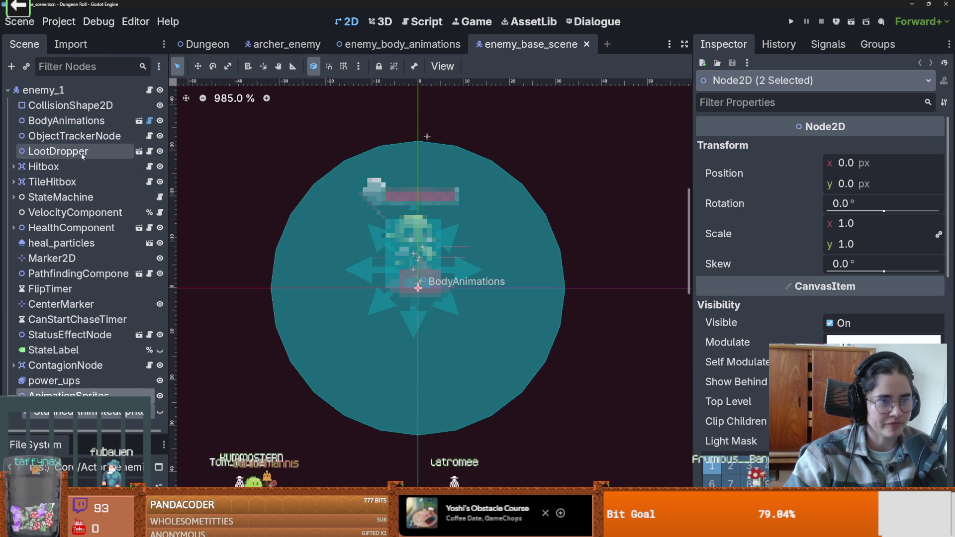
pyautogui.click(139, 121)
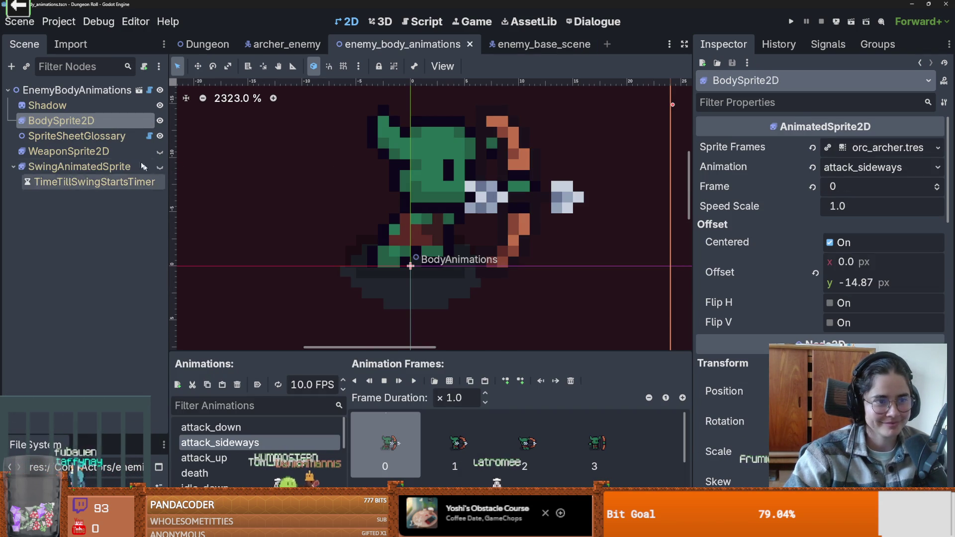
# Preview a Basic Melee attack, then set the body type to Orc and simulate its attack
pyautogui.click(75, 90)
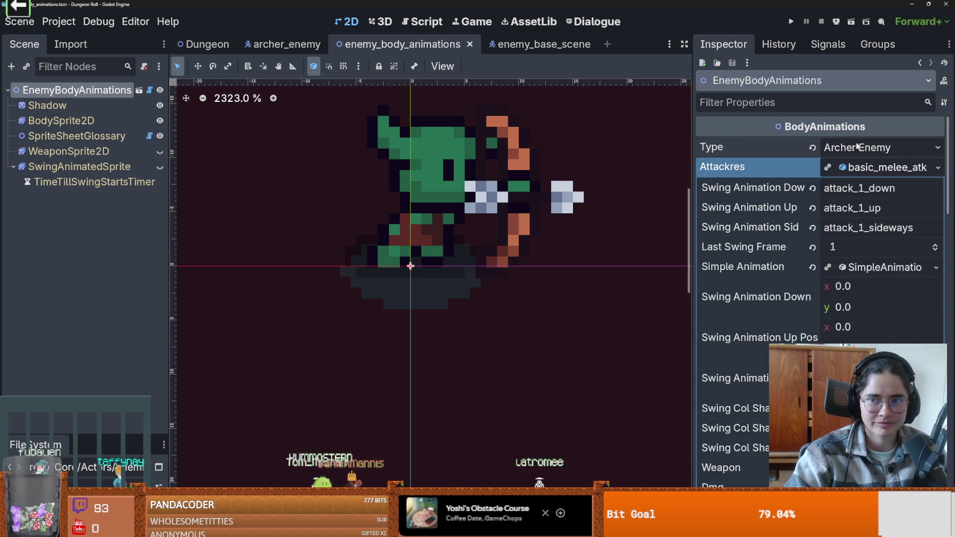
pyautogui.click(857, 147)
pyautogui.click(816, 213)
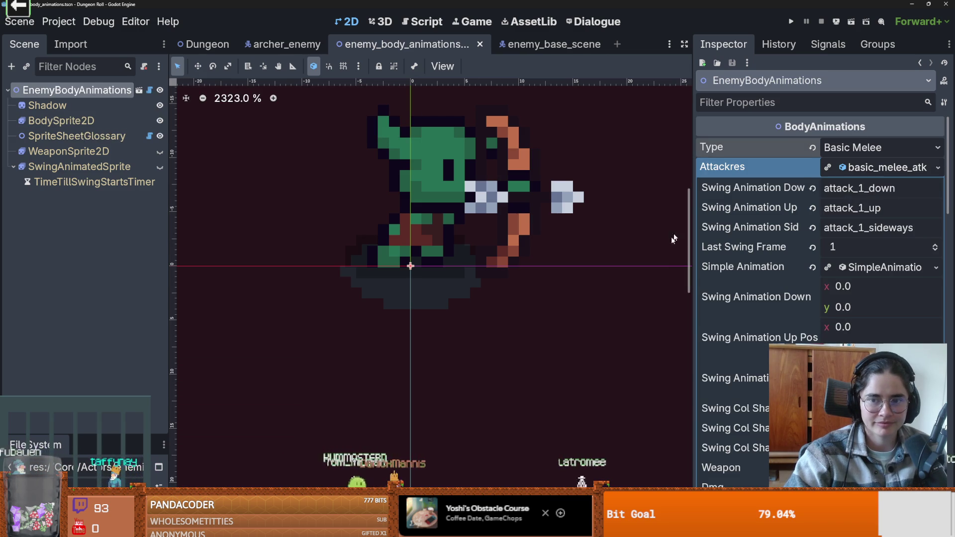
pyautogui.click(820, 269)
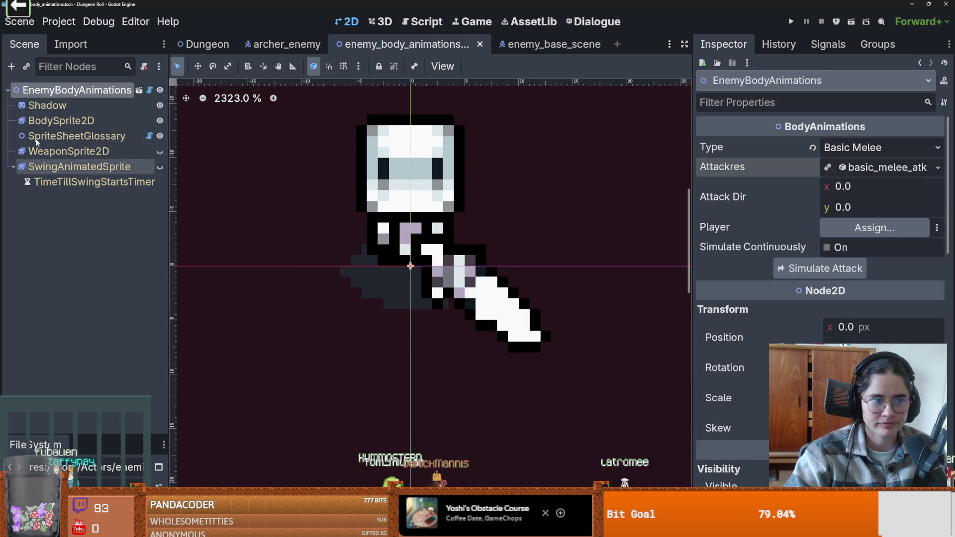
pyautogui.click(876, 147)
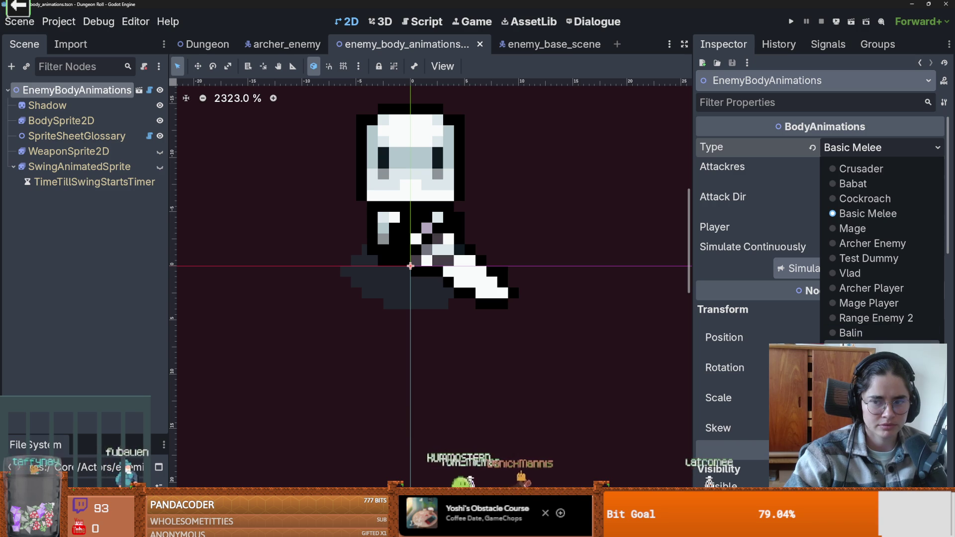
pyautogui.click(850, 348)
pyautogui.click(821, 269)
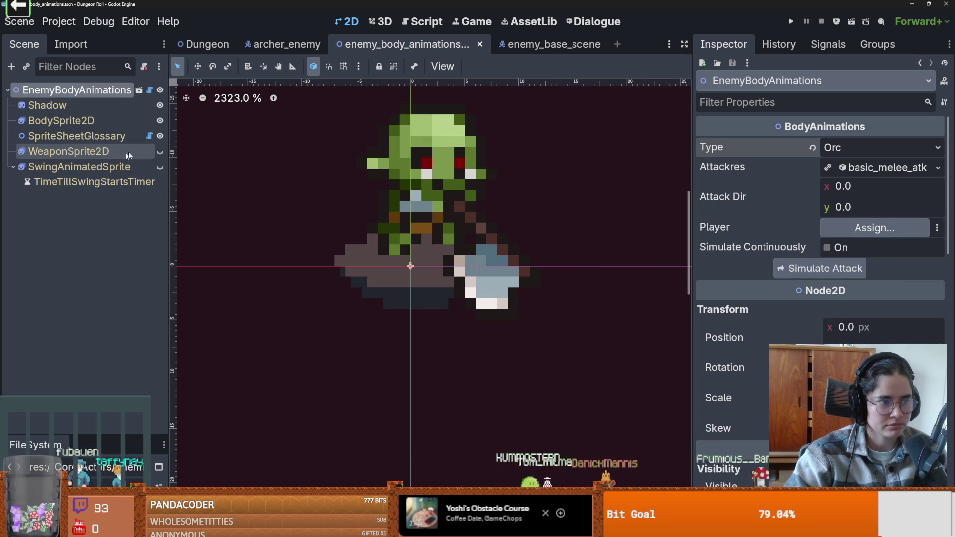
pyautogui.click(85, 124)
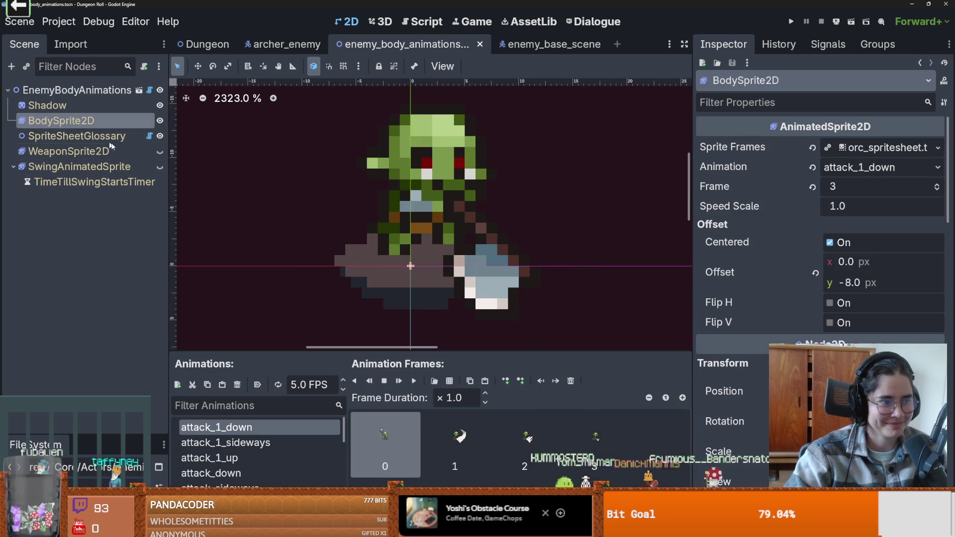
# Show the orc body sprite's telegraph animation and check its sprite frames resource
pyautogui.moveTo(292, 353); pyautogui.dragTo(292, 163)
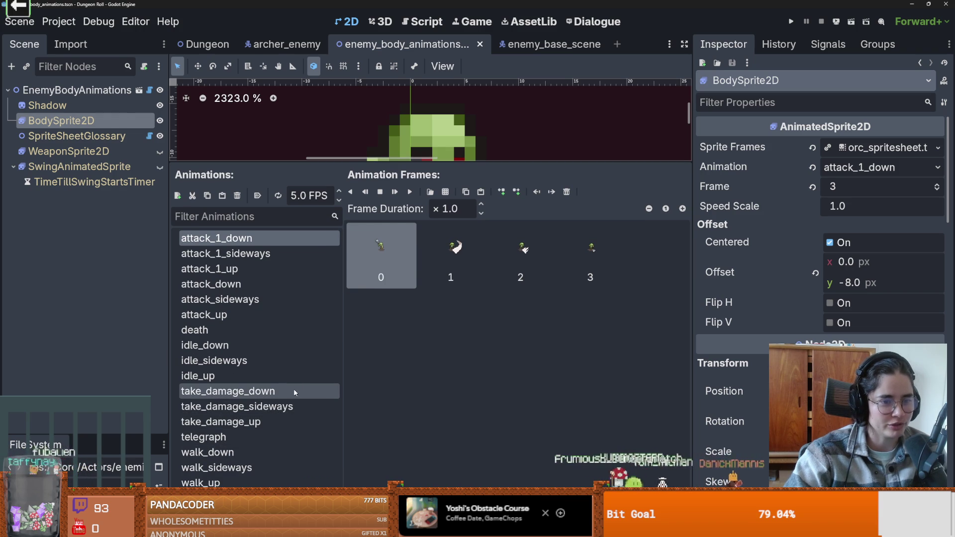
pyautogui.click(246, 438)
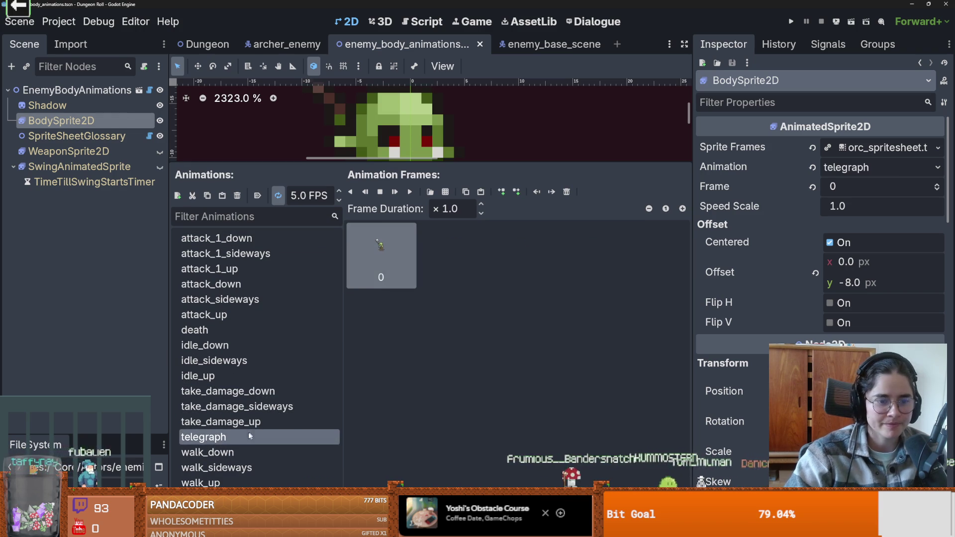
pyautogui.click(240, 435)
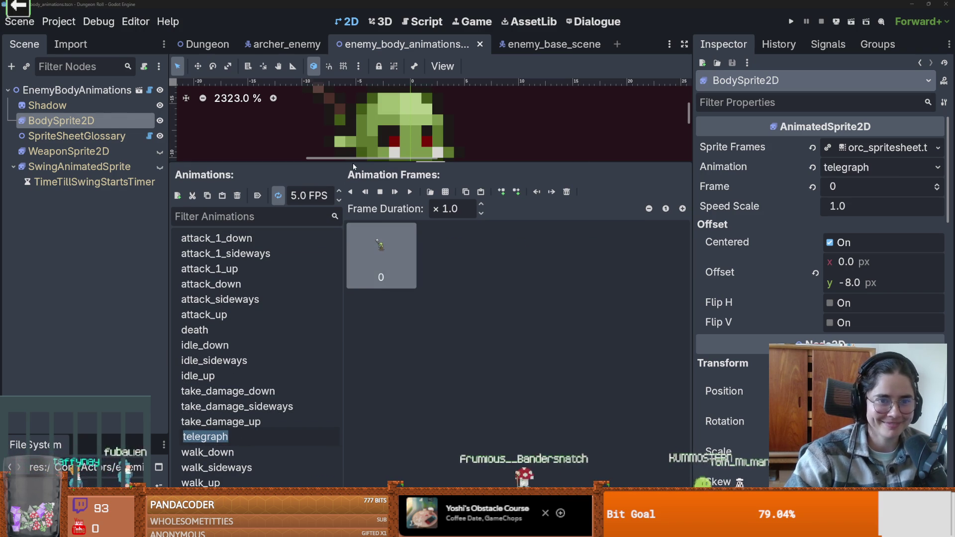
pyautogui.press('Escape')
pyautogui.moveTo(282, 163); pyautogui.dragTo(282, 321)
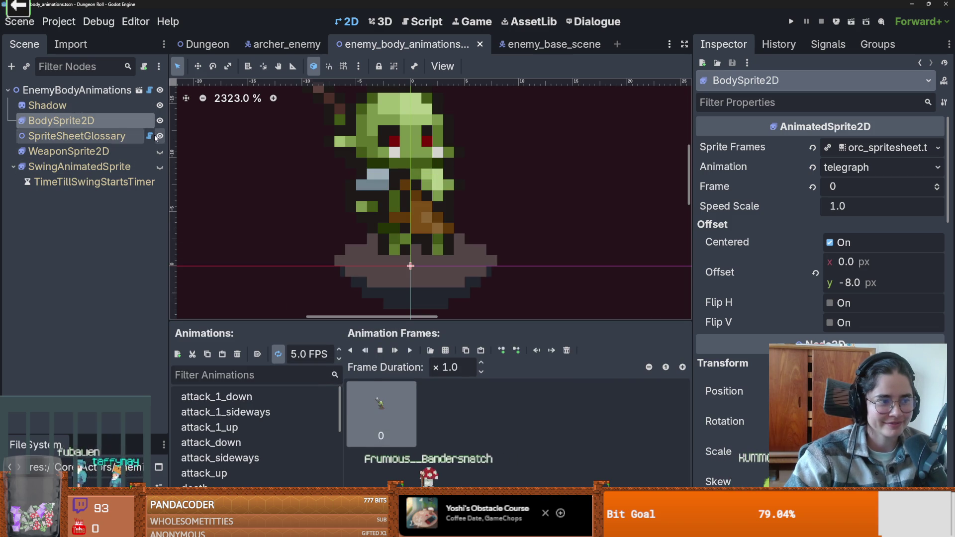
pyautogui.click(881, 147)
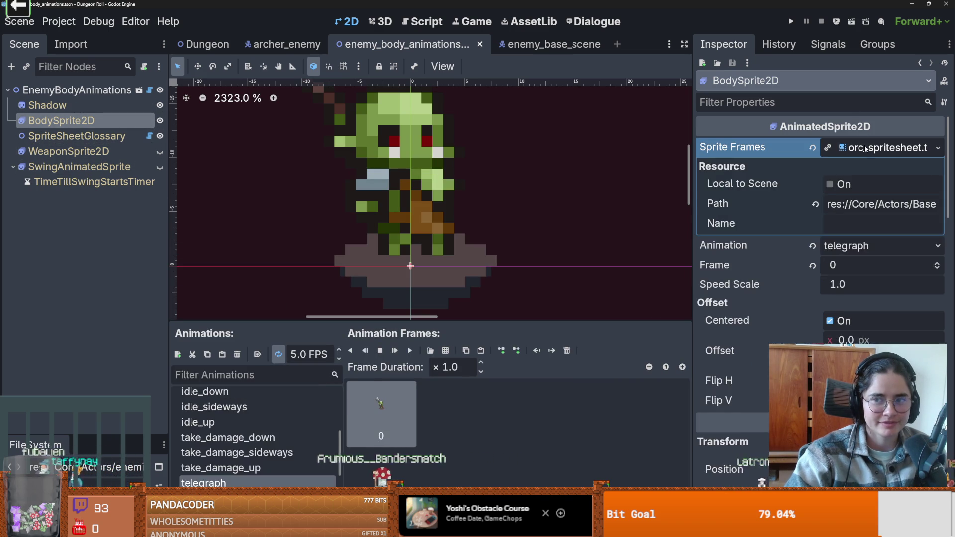
pyautogui.click(881, 147)
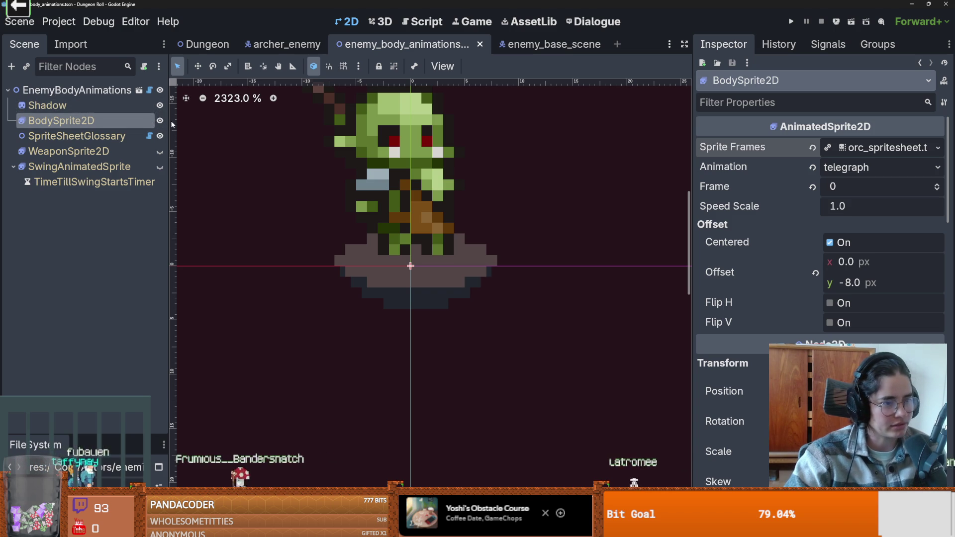
# Compare the Shadow and BodySprite2D nodes, then recentre the orc sprite in the 2D view
pyautogui.click(109, 106)
pyautogui.click(106, 119)
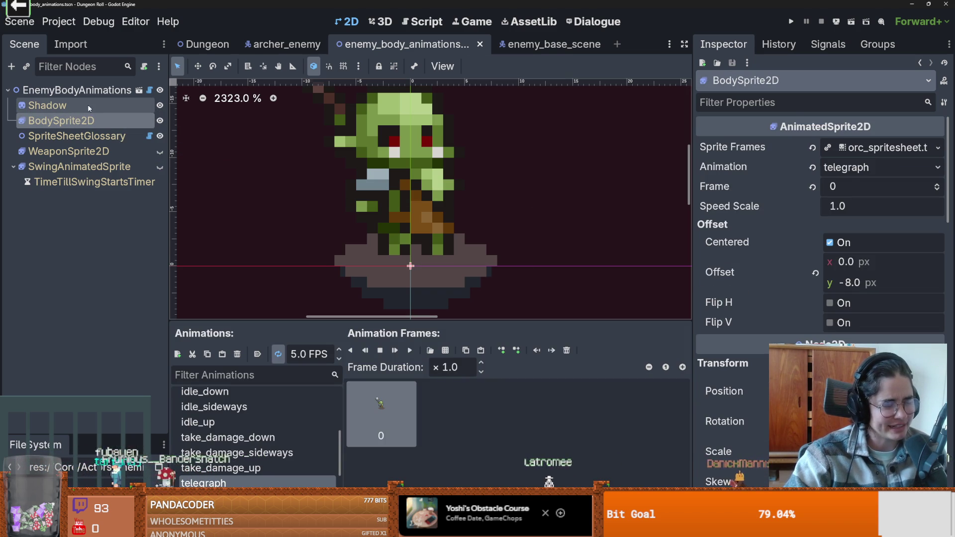
pyautogui.click(106, 105)
pyautogui.click(94, 120)
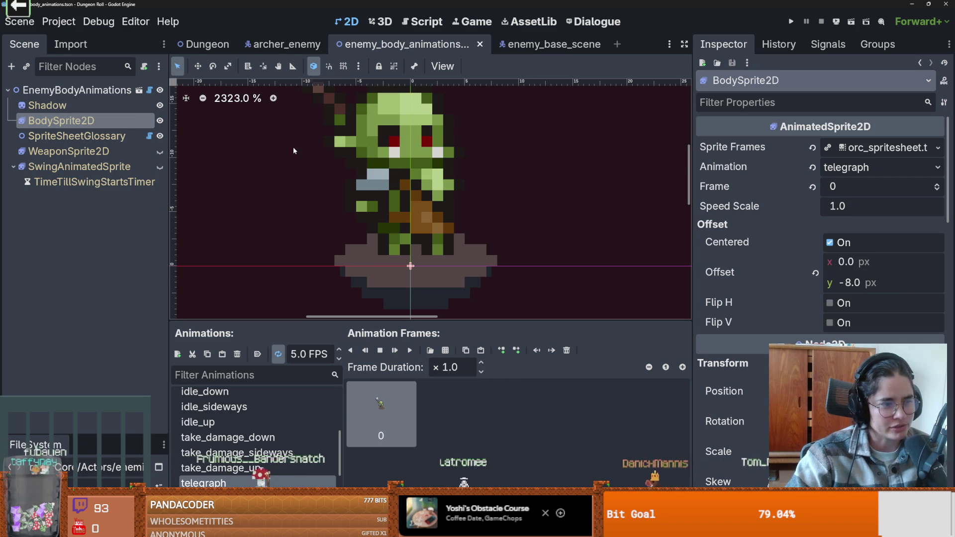
pyautogui.click(93, 136)
pyautogui.click(93, 120)
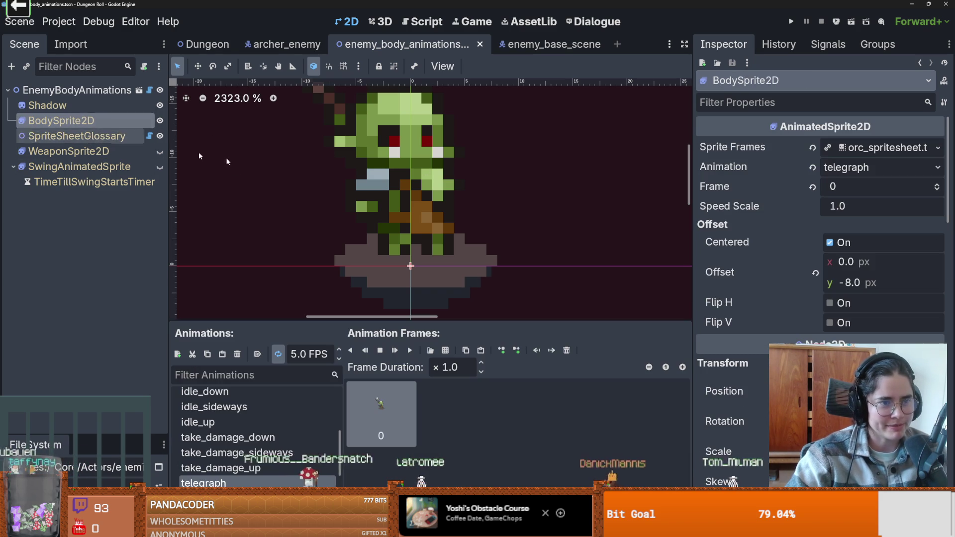
pyautogui.moveTo(533, 320)
pyautogui.mouseDown()
pyautogui.moveTo(542, 261)
pyautogui.moveTo(546, 330)
pyautogui.mouseUp()
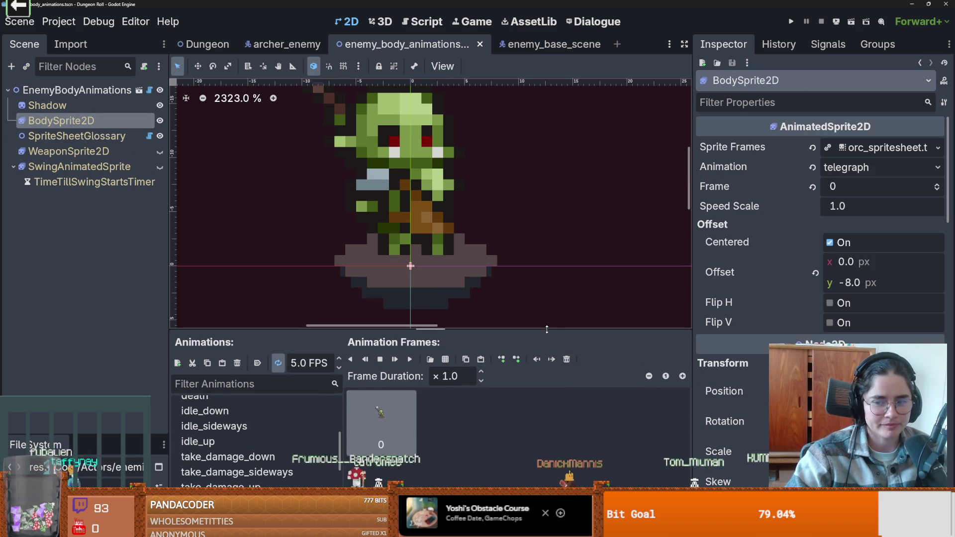
pyautogui.moveTo(480, 262); pyautogui.dragTo(500, 251)
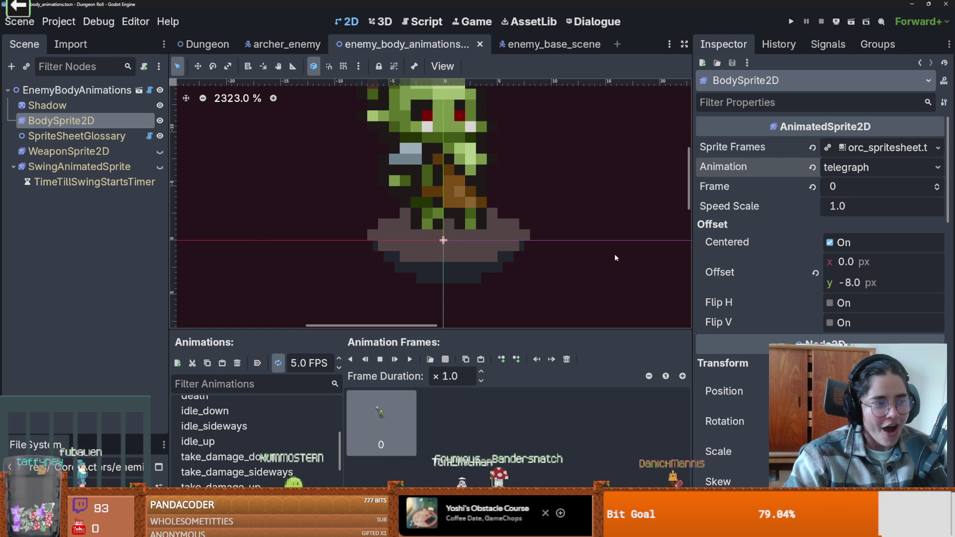
# Save the scene and simulate an attack with the body type set to Archer Player
pyautogui.hotkey('ctrl', 's')
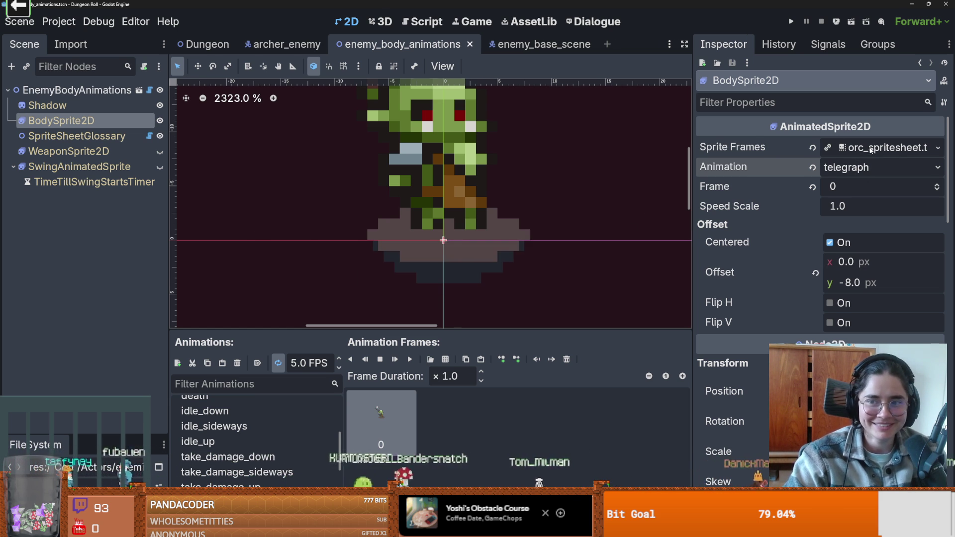
pyautogui.click(879, 147)
pyautogui.click(879, 148)
pyautogui.click(90, 89)
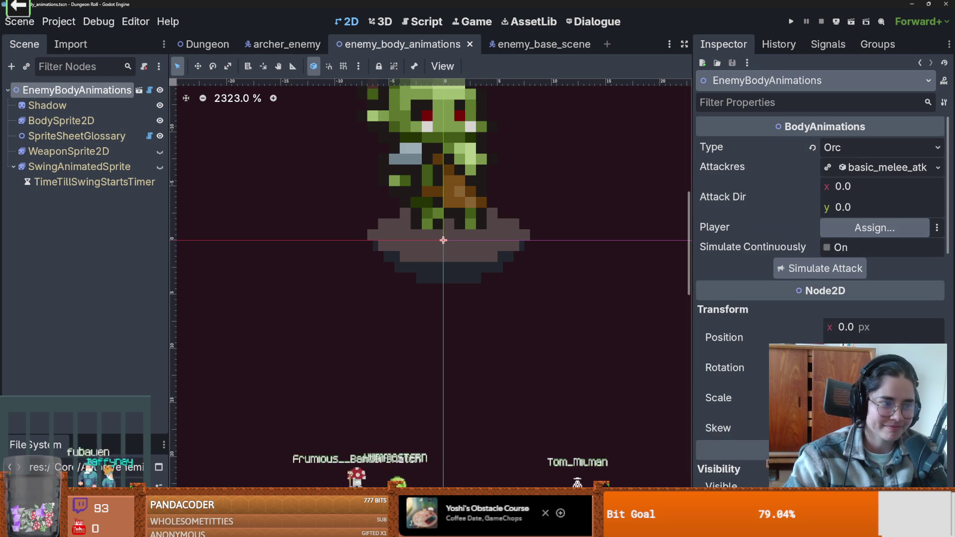
pyautogui.click(846, 147)
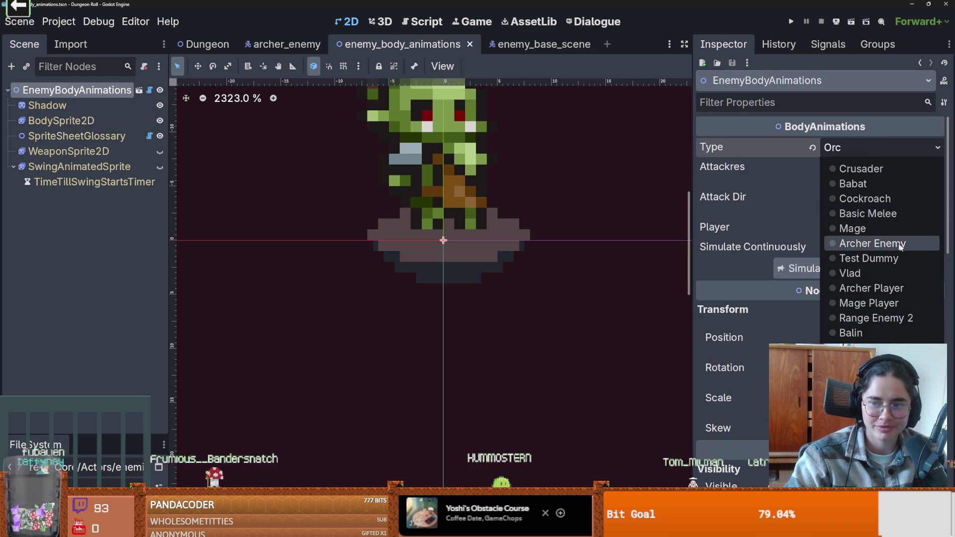
pyautogui.click(846, 288)
pyautogui.click(834, 271)
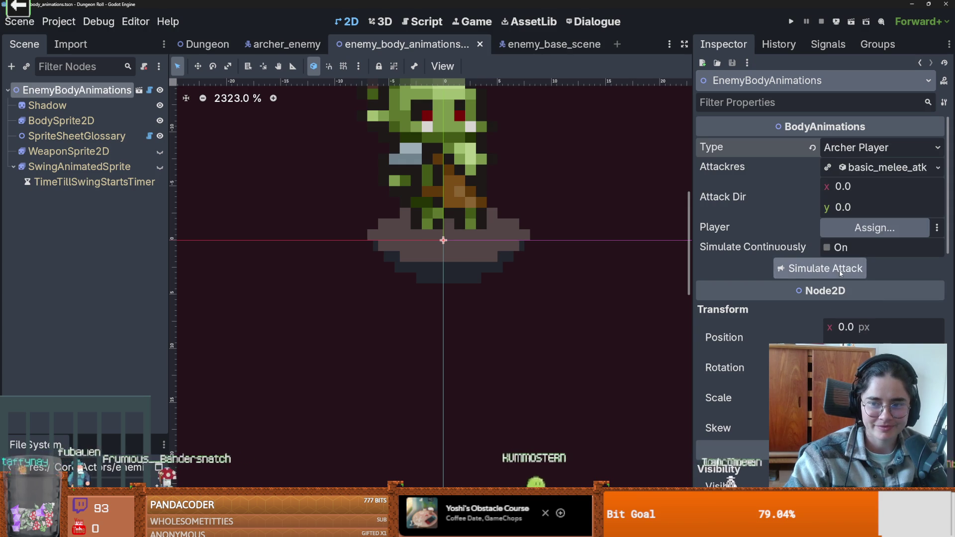
# Simulate an attack as Range Enemy 2 and save the scene
pyautogui.click(836, 152)
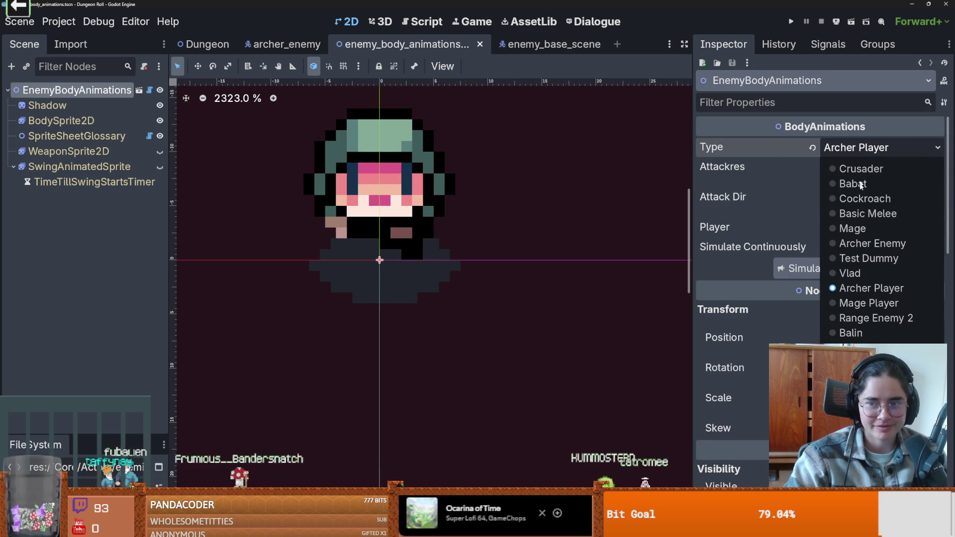
pyautogui.click(876, 318)
pyautogui.click(820, 269)
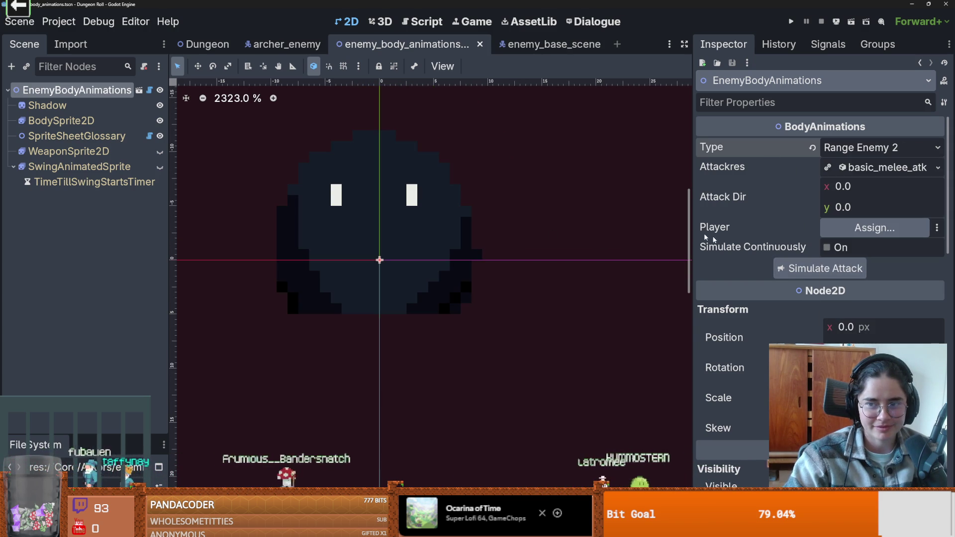
pyautogui.scroll(-1, 512, 220)
pyautogui.hotkey('ctrl', 's')
pyautogui.scroll(-1, 443, 221)
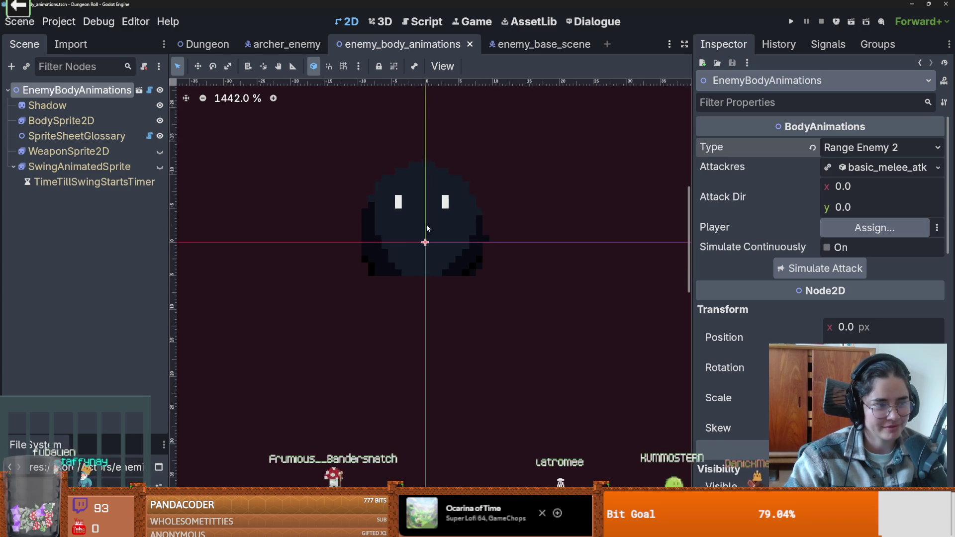
pyautogui.scroll(4, 423, 249)
pyautogui.scroll(-1, 431, 287)
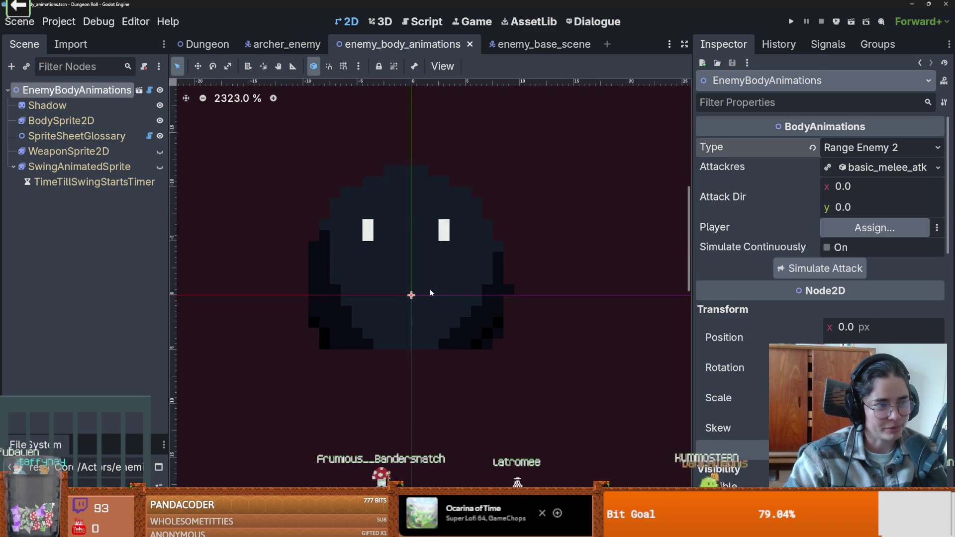
pyautogui.scroll(-1, 431, 294)
# Set the body type to Archer Enemy and raise BodySprite2D's offset y to -17.835 px
pyautogui.click(855, 149)
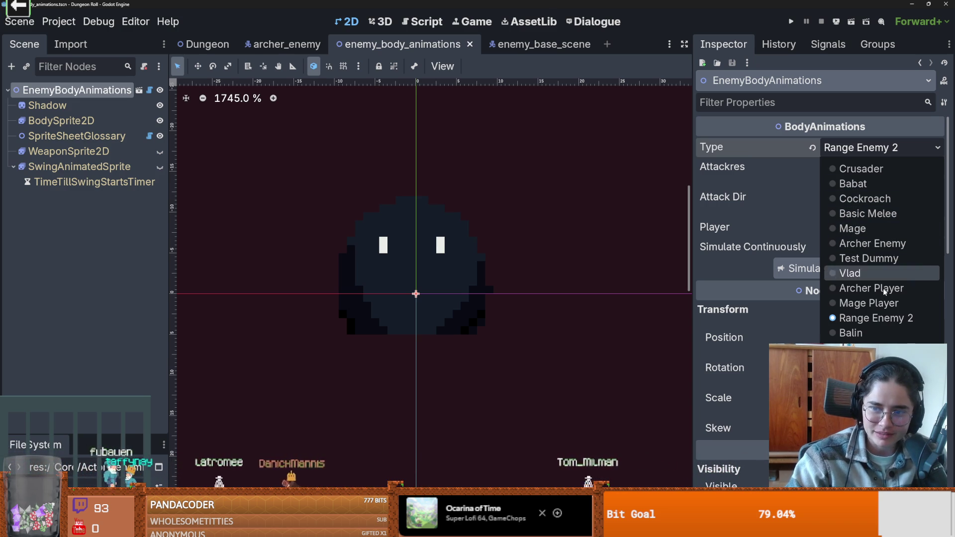
pyautogui.click(840, 244)
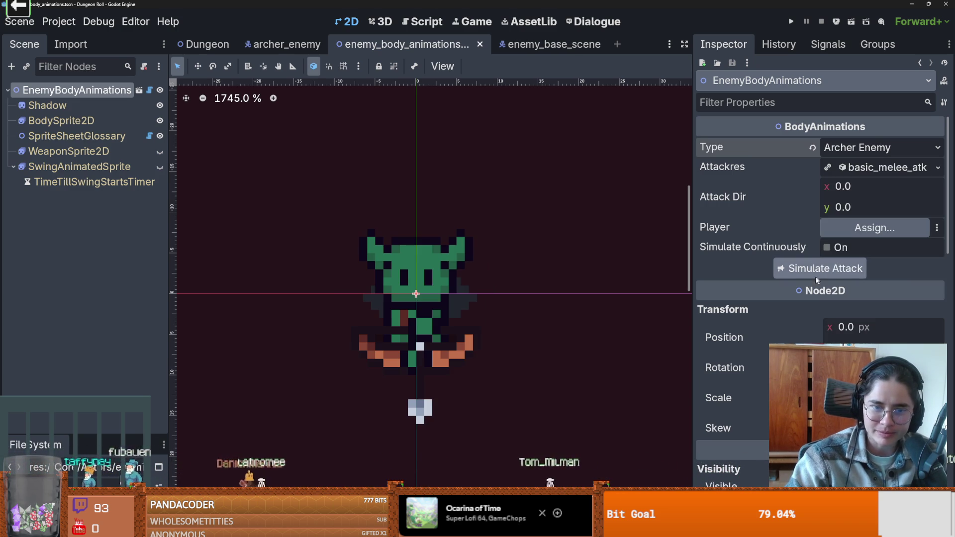
pyautogui.scroll(-1, 652, 244)
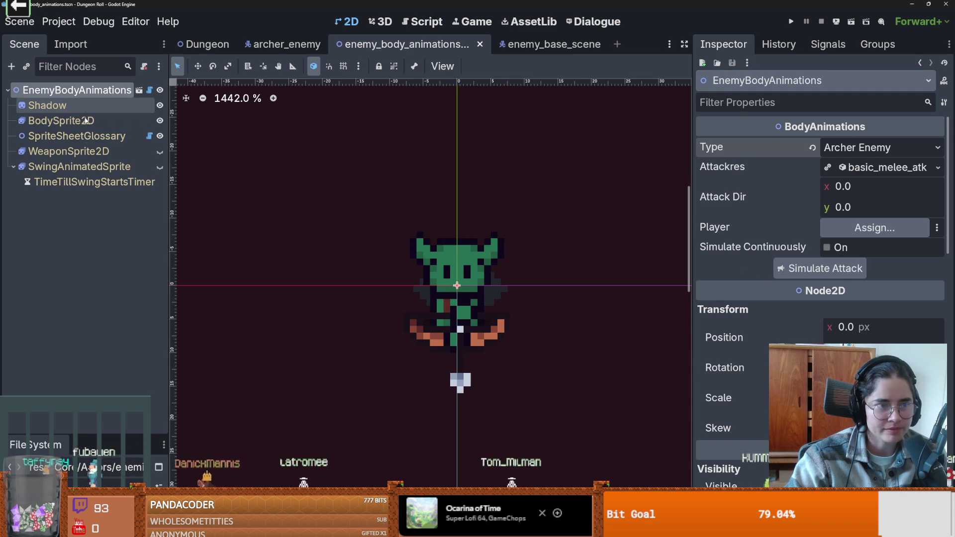
pyautogui.click(98, 122)
pyautogui.moveTo(834, 291)
pyautogui.mouseDown()
pyautogui.moveTo(808, 291)
pyautogui.moveTo(839, 292)
pyautogui.mouseUp()
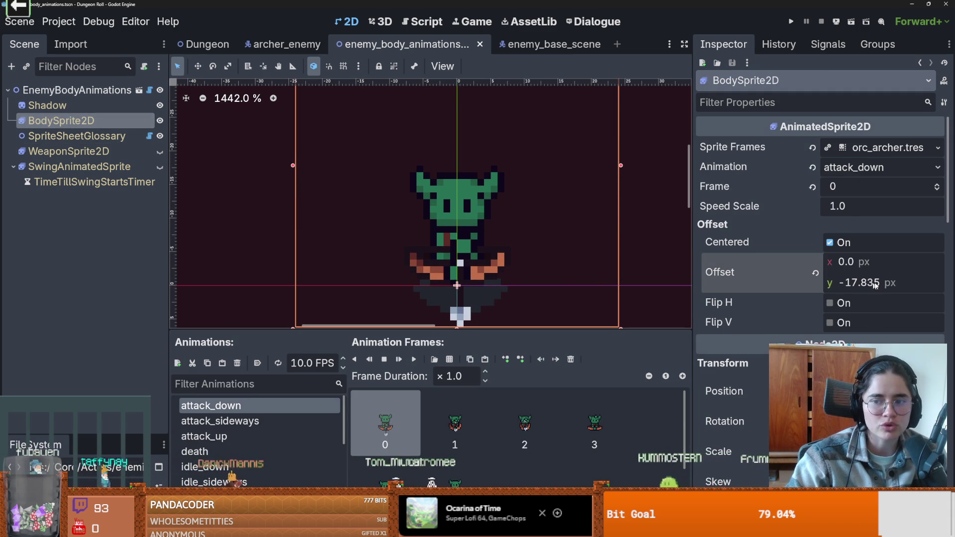
# Open sprite_sheet_glossary.gd and copy Vlad's body offset line
pyautogui.click(149, 136)
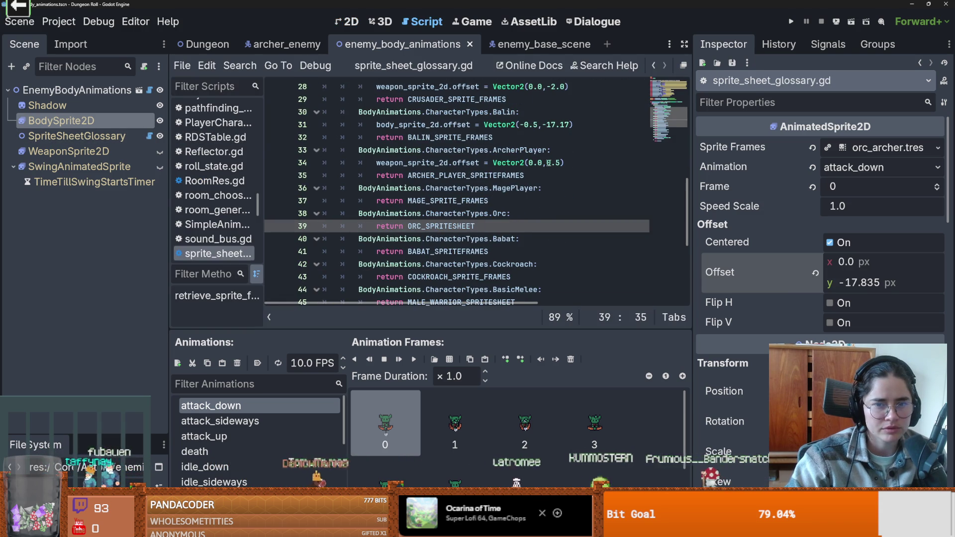
pyautogui.scroll(1, 525, 205)
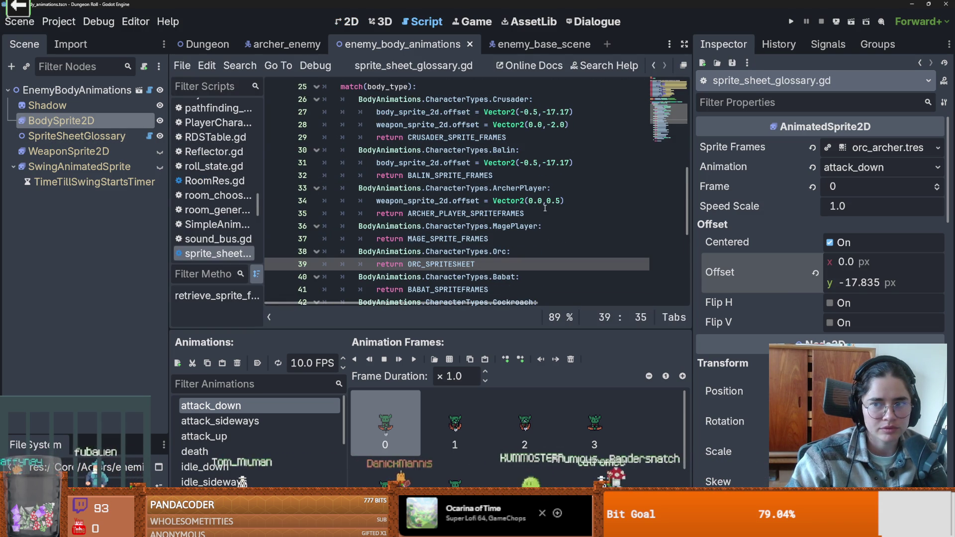
pyautogui.scroll(1, 534, 207)
pyautogui.scroll(-3, 534, 207)
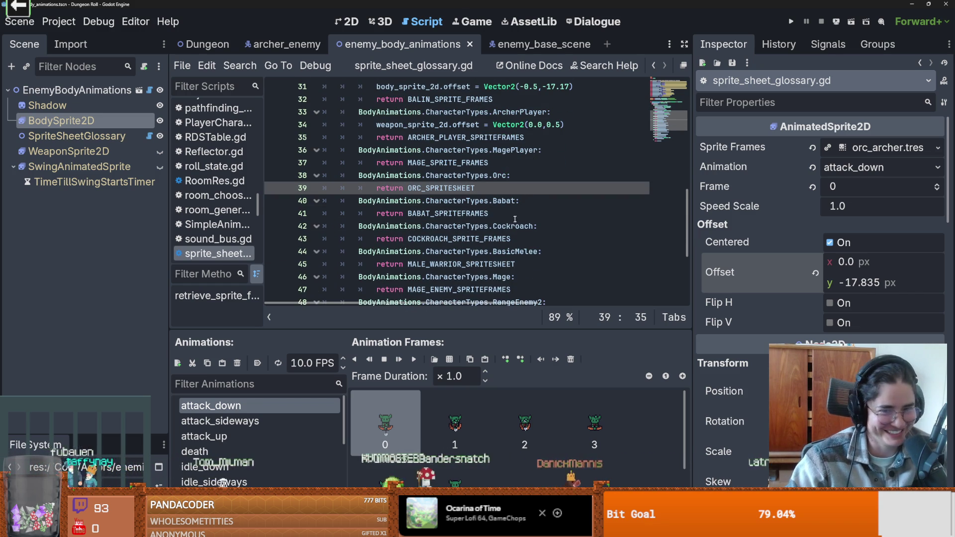
pyautogui.scroll(-5, 506, 227)
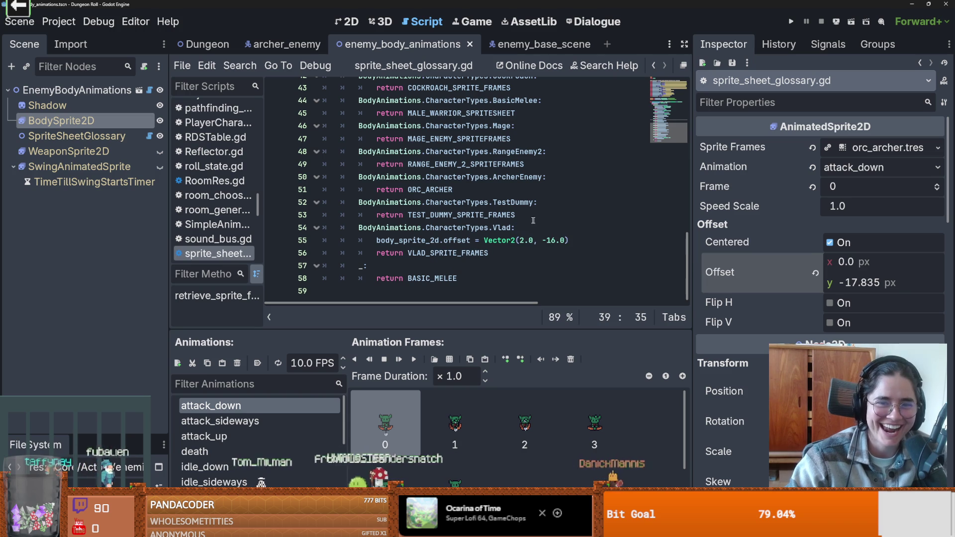
pyautogui.moveTo(569, 241); pyautogui.dragTo(373, 240)
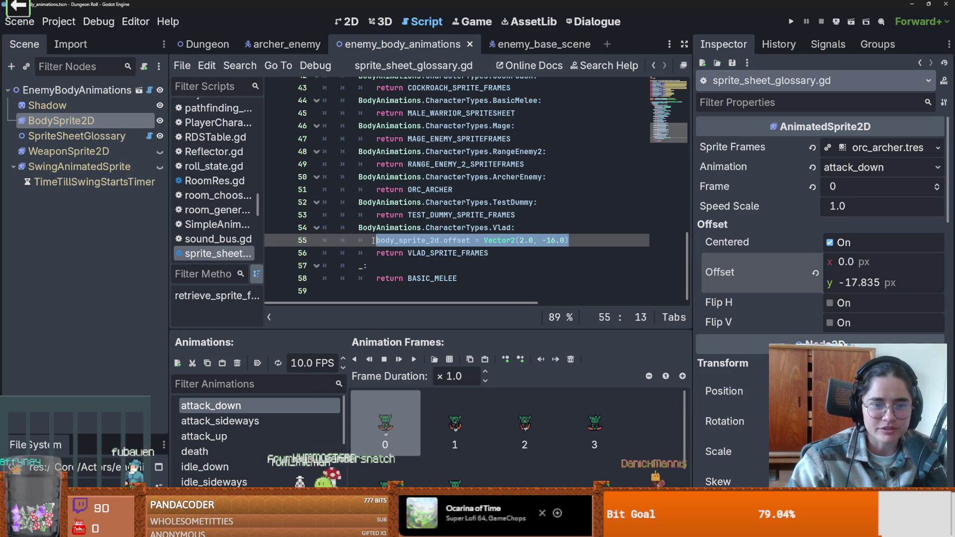
pyautogui.click(458, 190)
pyautogui.moveTo(575, 246); pyautogui.dragTo(375, 242)
pyautogui.hotkey('ctrl', 'c')
# Paste the Vector2(2.0, -16.0) offset into the ArcherEnemy case, save, and return to 2D
pyautogui.click(559, 171)
pyautogui.press('Return')
pyautogui.hotkey('ctrl', 'v')
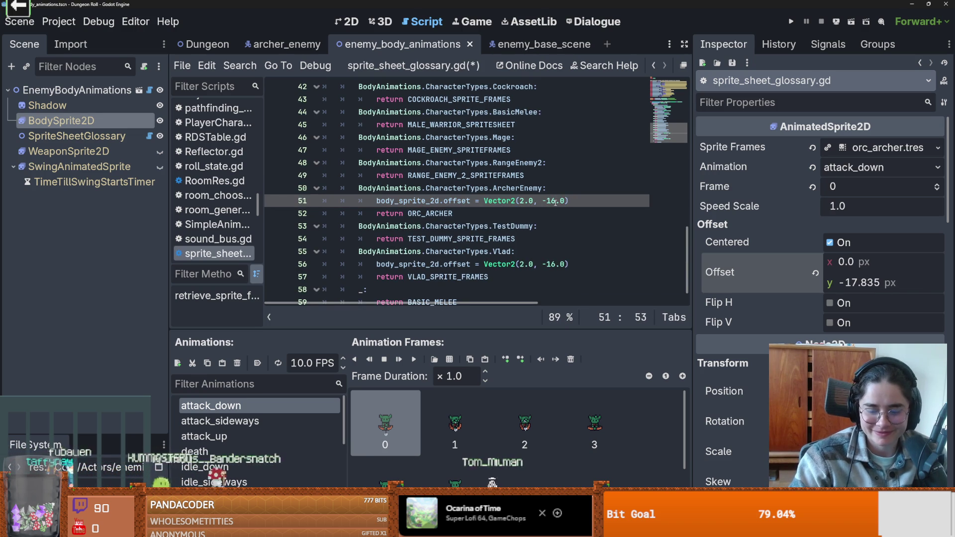
pyautogui.hotkey('ctrl', 's')
pyautogui.hotkey('ctrl', 'F1')
pyautogui.scroll(-2, 447, 147)
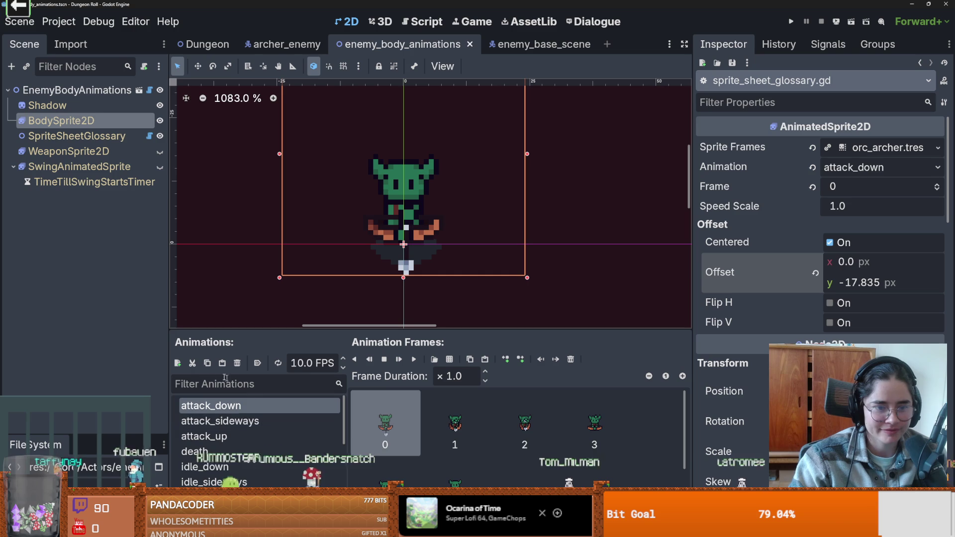
# Add a new animation named telegraph to the orc archer sprite frames
pyautogui.click(177, 363)
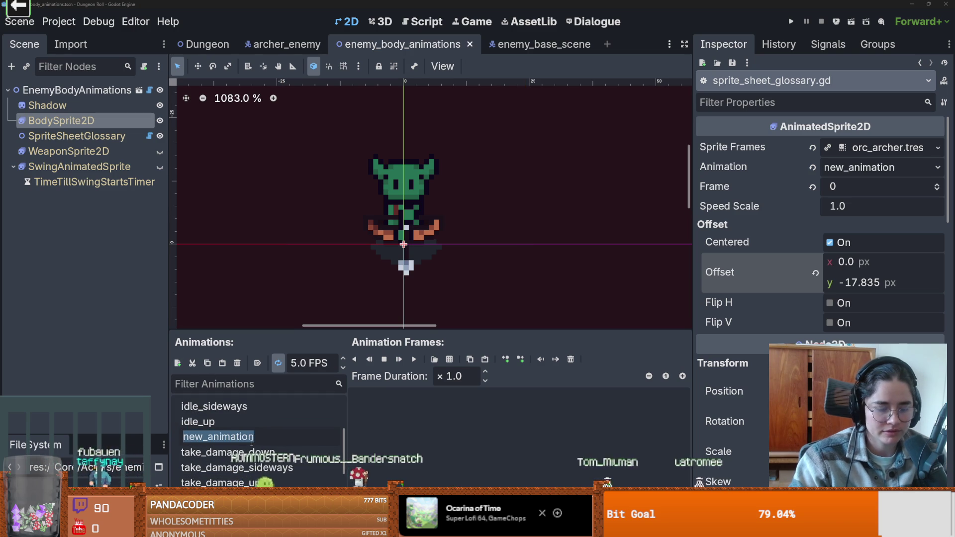
pyautogui.write('telegraph')
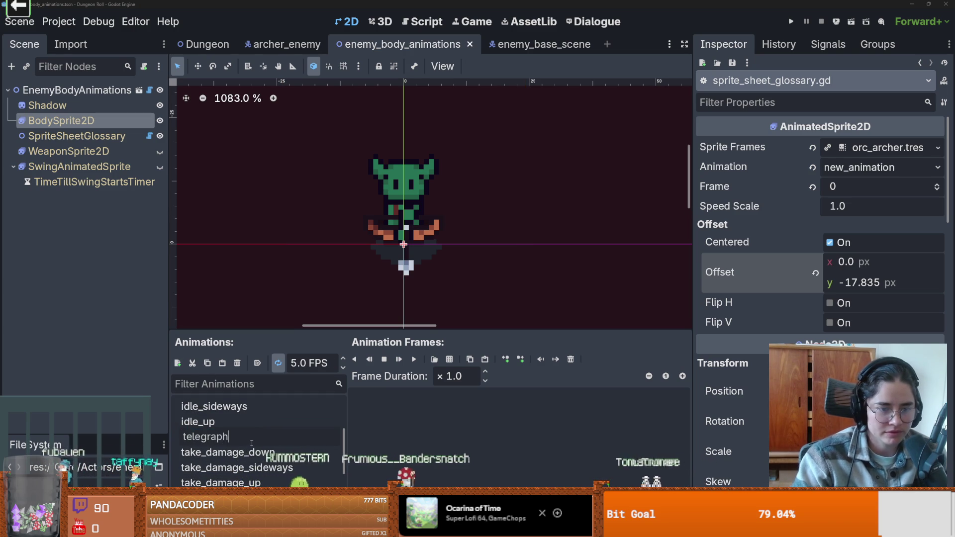
pyautogui.press('Return')
pyautogui.scroll(2, 244, 448)
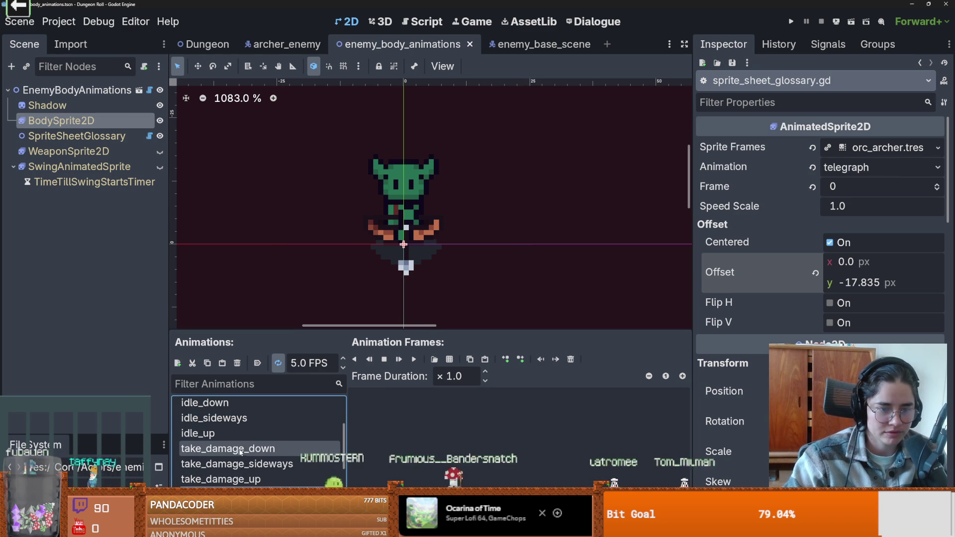
pyautogui.scroll(-2, 238, 450)
pyautogui.scroll(2, 246, 428)
# Browse the take_damage and attack_down animations, then select telegraph and save
pyautogui.click(248, 416)
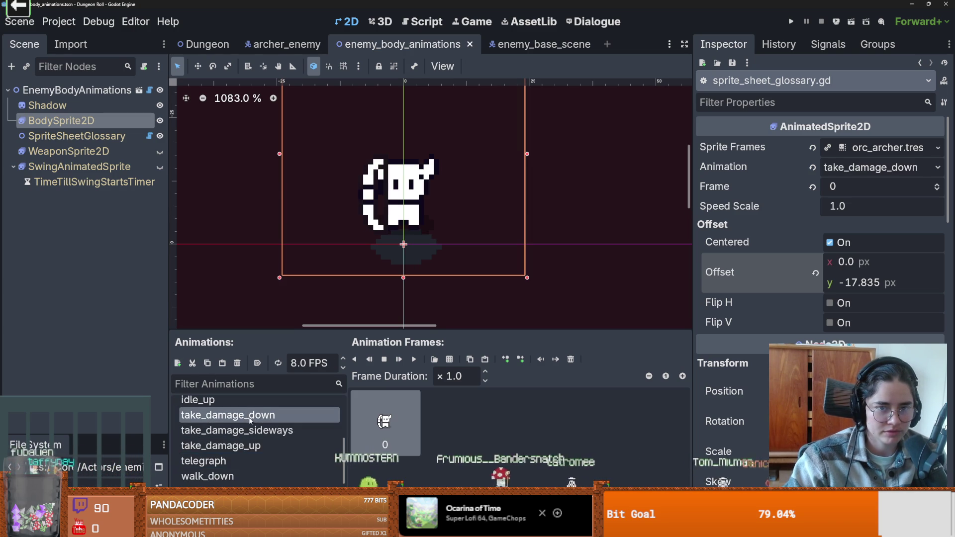
pyautogui.click(252, 430)
pyautogui.scroll(2, 257, 425)
pyautogui.scroll(-1, 255, 430)
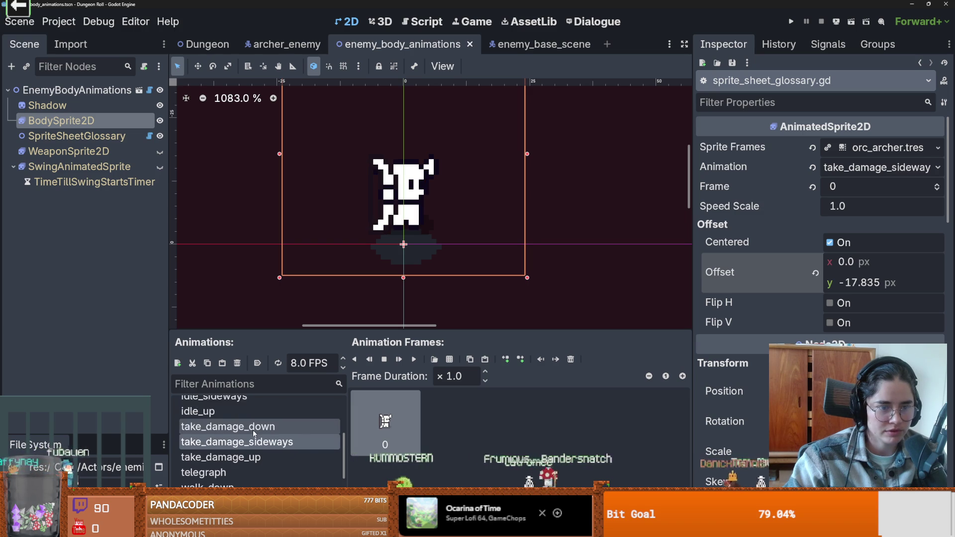
pyautogui.scroll(3, 253, 432)
pyautogui.scroll(-3, 249, 430)
pyautogui.scroll(4, 249, 432)
pyautogui.scroll(-5, 249, 432)
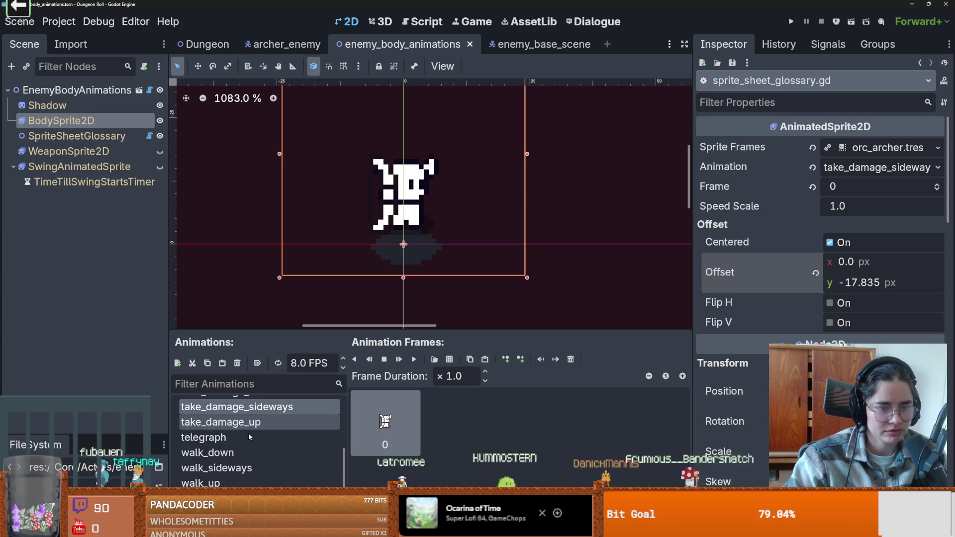
pyautogui.scroll(5, 248, 434)
pyautogui.click(239, 405)
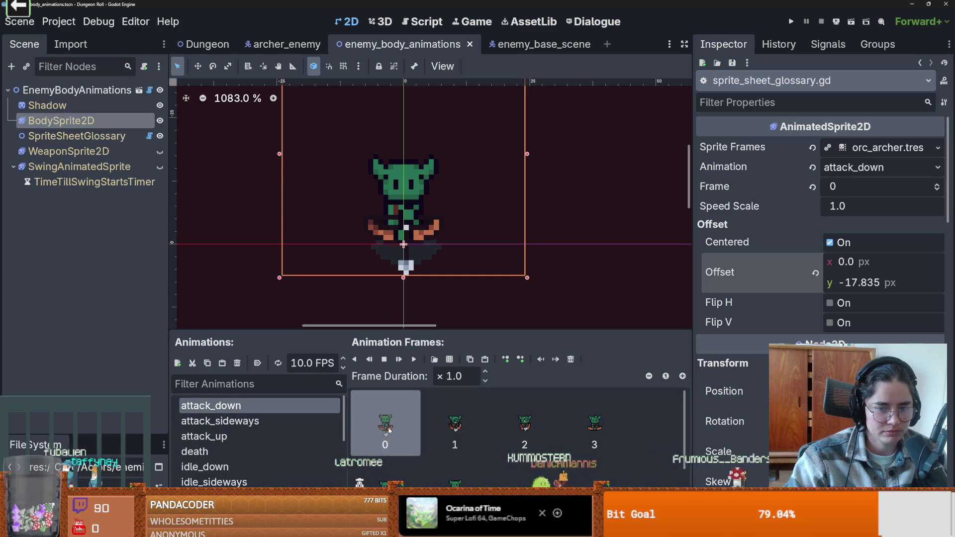
pyautogui.scroll(-5, 256, 437)
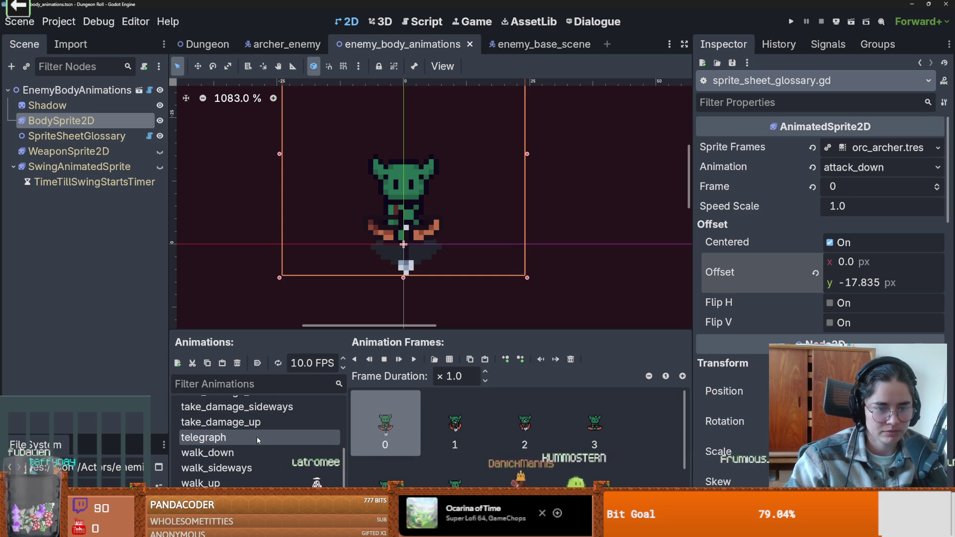
pyautogui.click(256, 438)
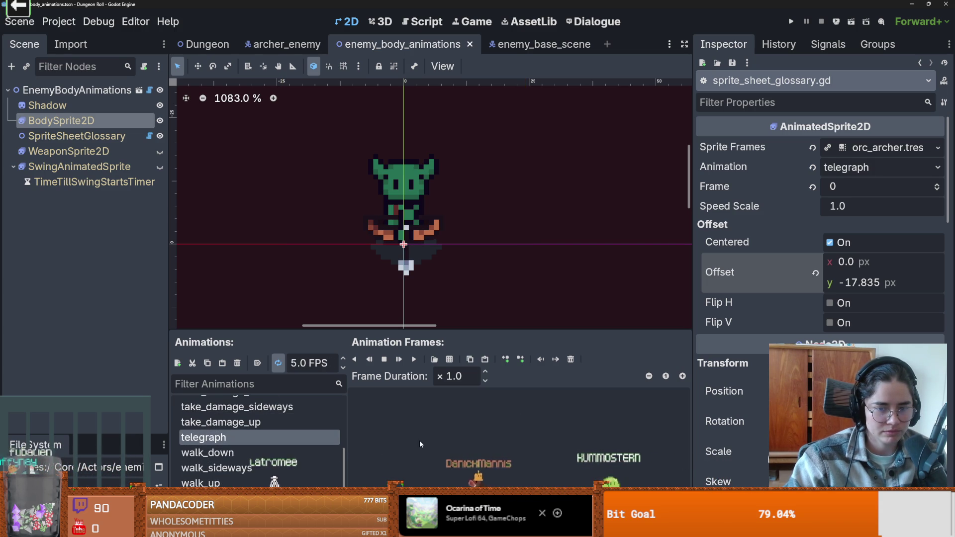
pyautogui.hotkey('ctrl', 's')
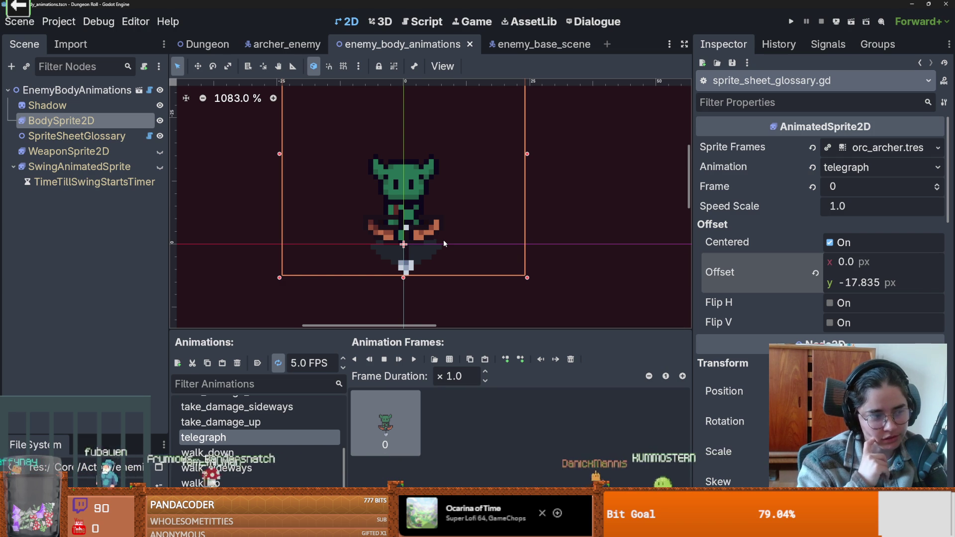
# Save the scene, collapse SwingAnimatedSprite, and select it to view its attack_1_down swing frames
pyautogui.hotkey('ctrl', 's')
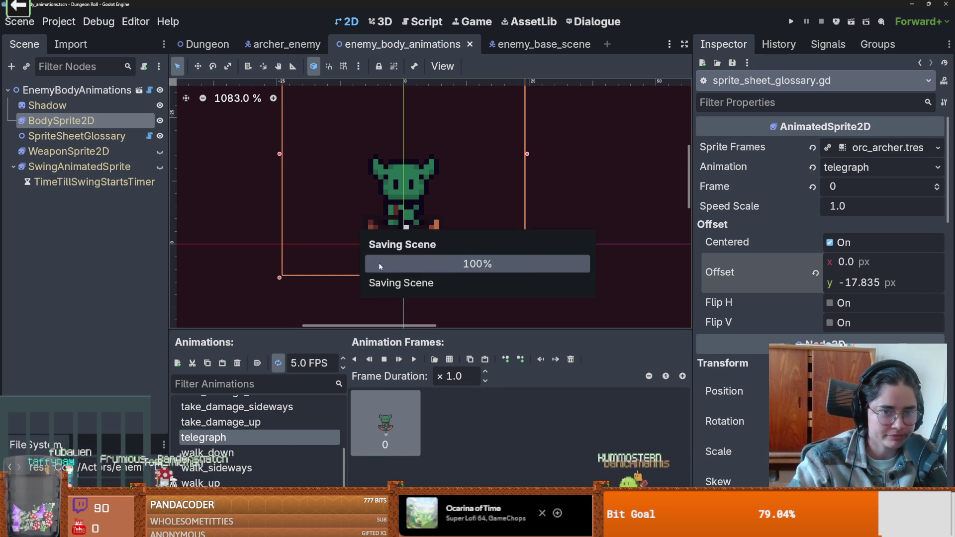
pyautogui.moveTo(405, 331); pyautogui.dragTo(405, 372)
pyautogui.hotkey('ctrl', 's')
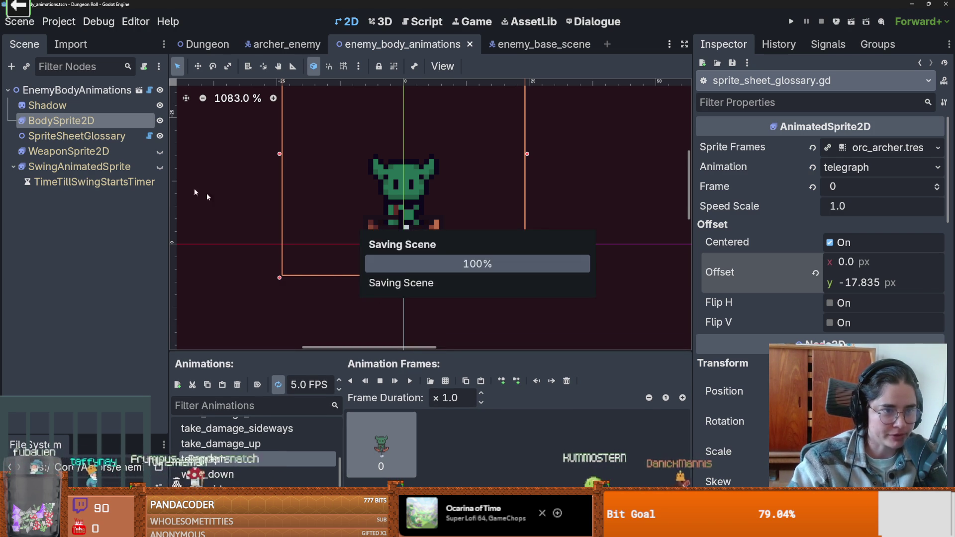
pyautogui.click(14, 167)
pyautogui.hotkey('ctrl', 's')
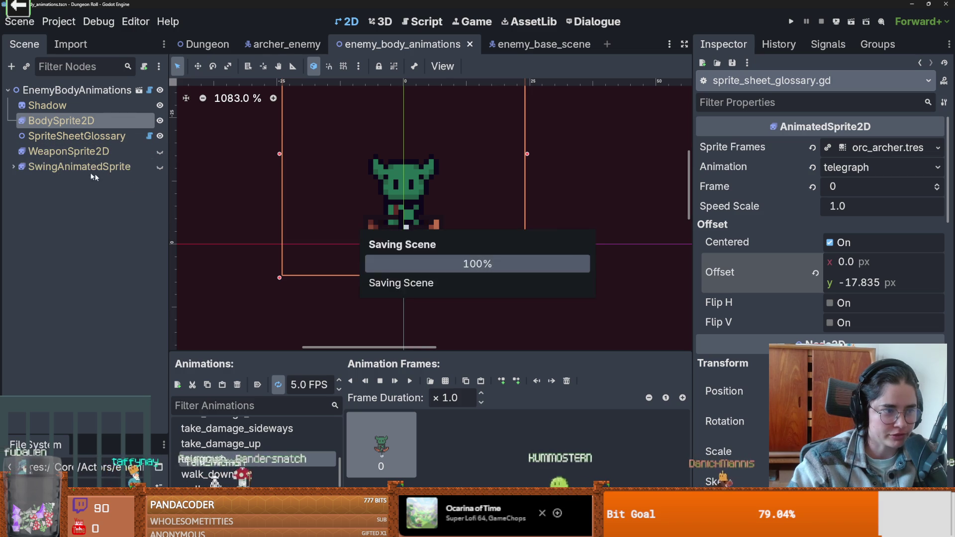
pyautogui.click(19, 167)
pyautogui.hotkey('ctrl', 's')
pyautogui.scroll(2, 611, 230)
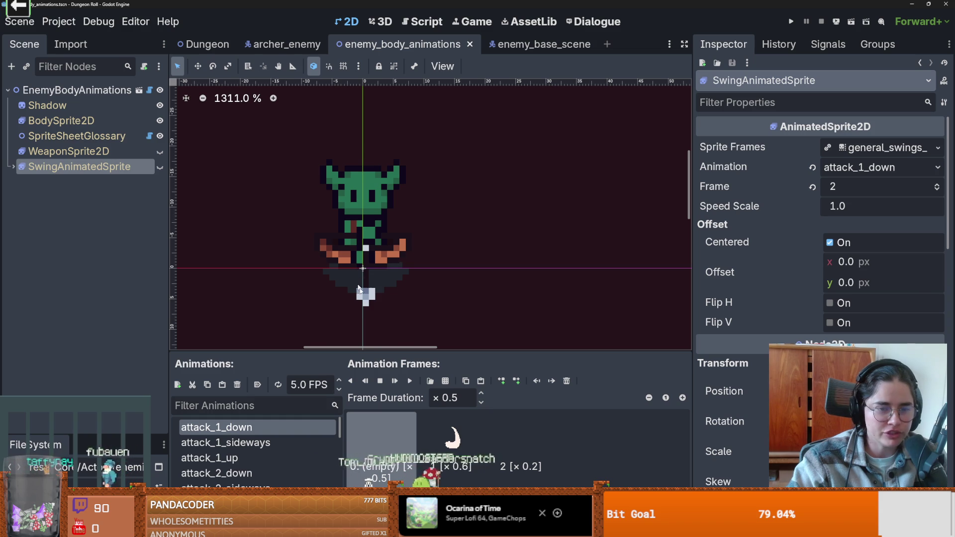
pyautogui.scroll(1, 384, 333)
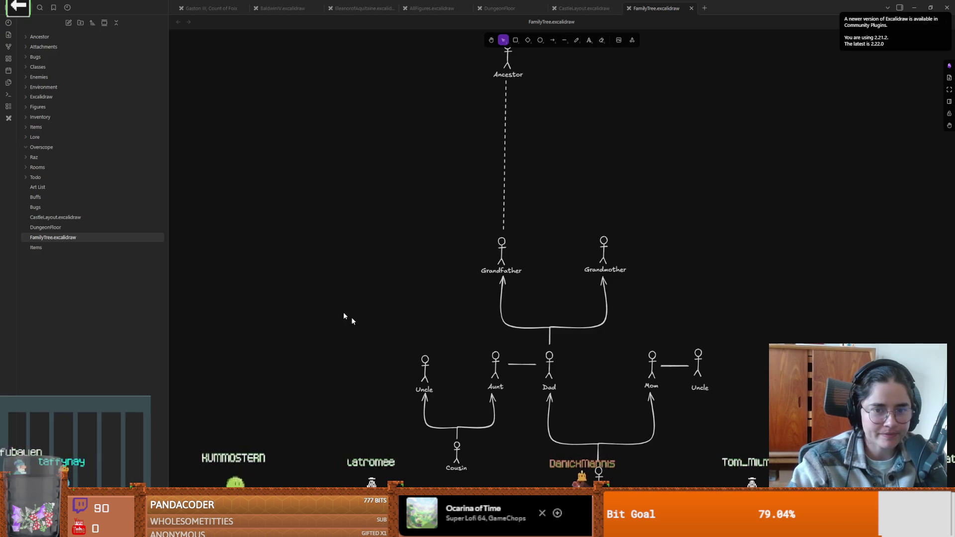
# Pan the FamilyTree Excalidraw canvas to an empty area
pyautogui.moveTo(346, 319)
pyautogui.mouseDown()
pyautogui.moveTo(492, 324)
pyautogui.moveTo(504, 332)
pyautogui.mouseUp()
pyautogui.moveTo(409, 339); pyautogui.dragTo(533, 338)
pyautogui.hscroll(3, 510, 215)
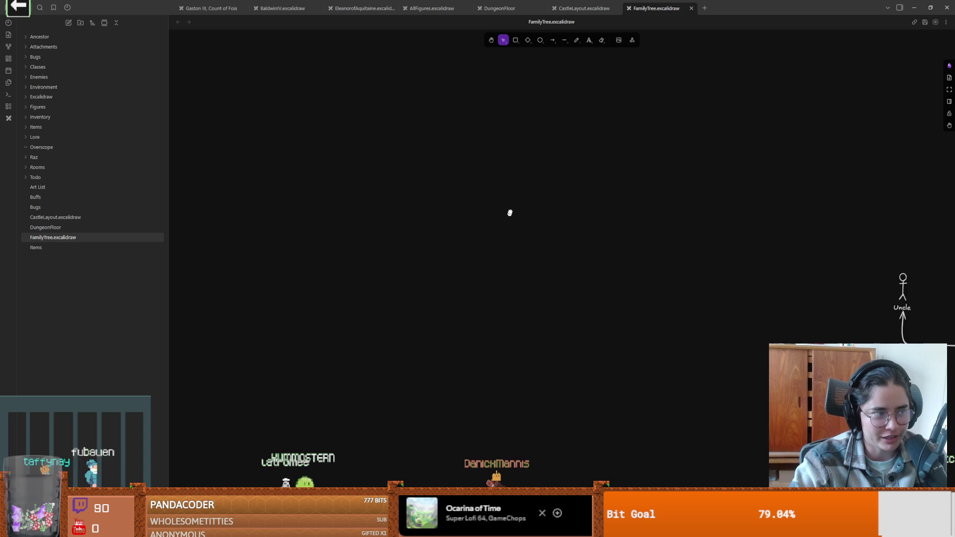
pyautogui.rightClick(508, 214)
pyautogui.click(500, 223)
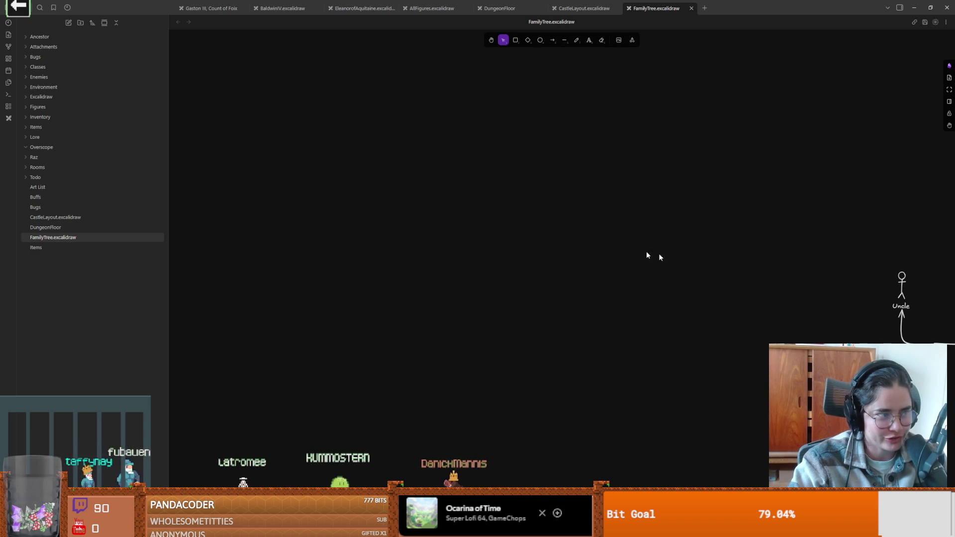
pyautogui.moveTo(593, 254)
pyautogui.mouseDown()
pyautogui.moveTo(581, 253)
pyautogui.moveTo(604, 258)
pyautogui.mouseUp()
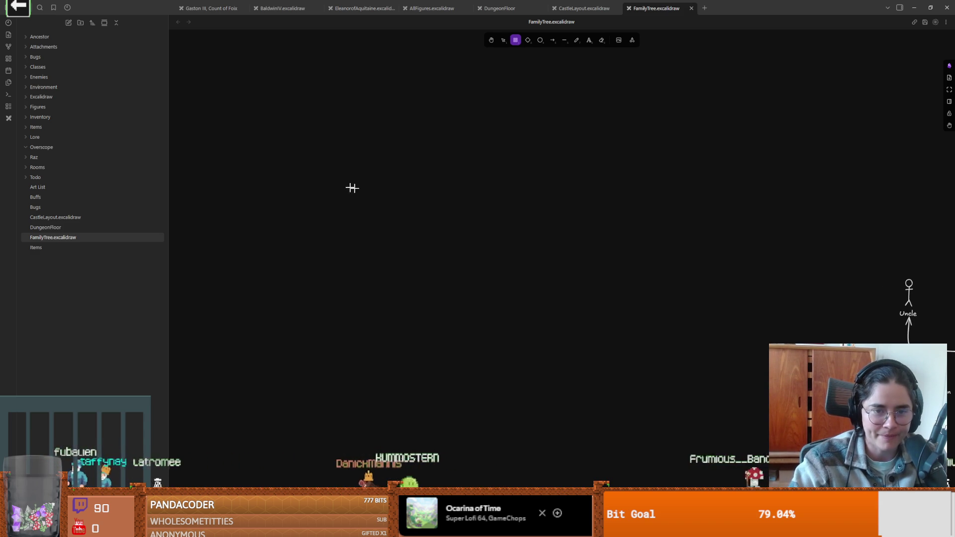
# Draw the bar outline and label it 'Faith Meter' above it
pyautogui.moveTo(533, 210); pyautogui.dragTo(531, 209)
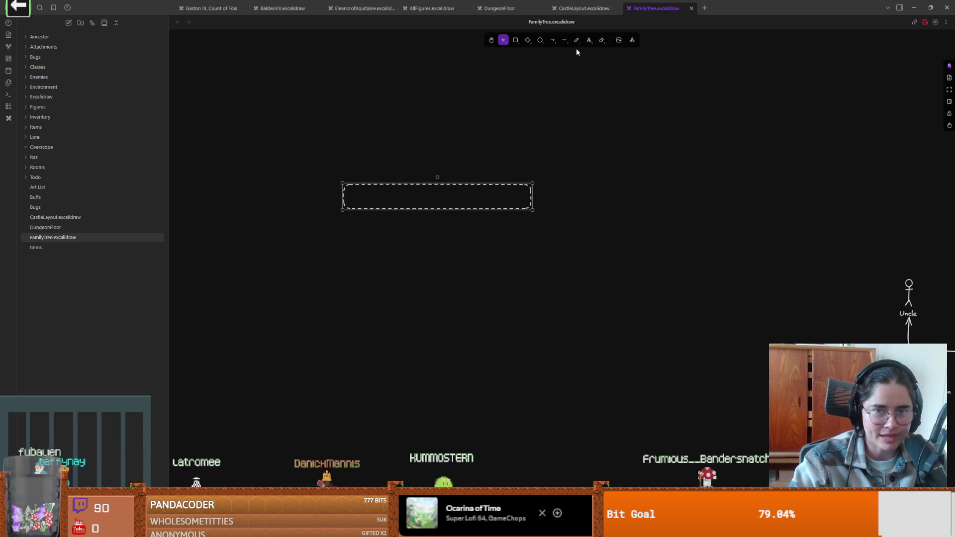
pyautogui.click(399, 154)
pyautogui.write('Faith Mete')
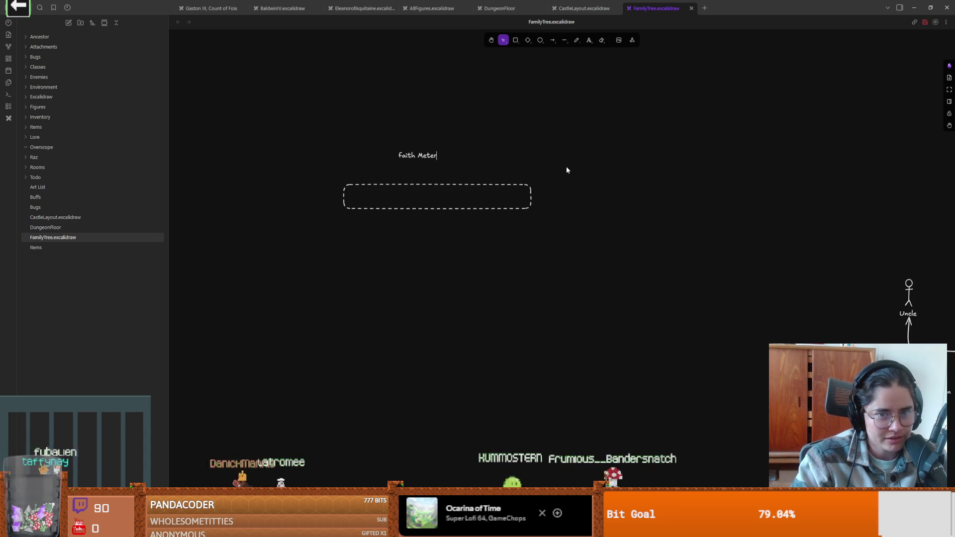
pyautogui.write('r')
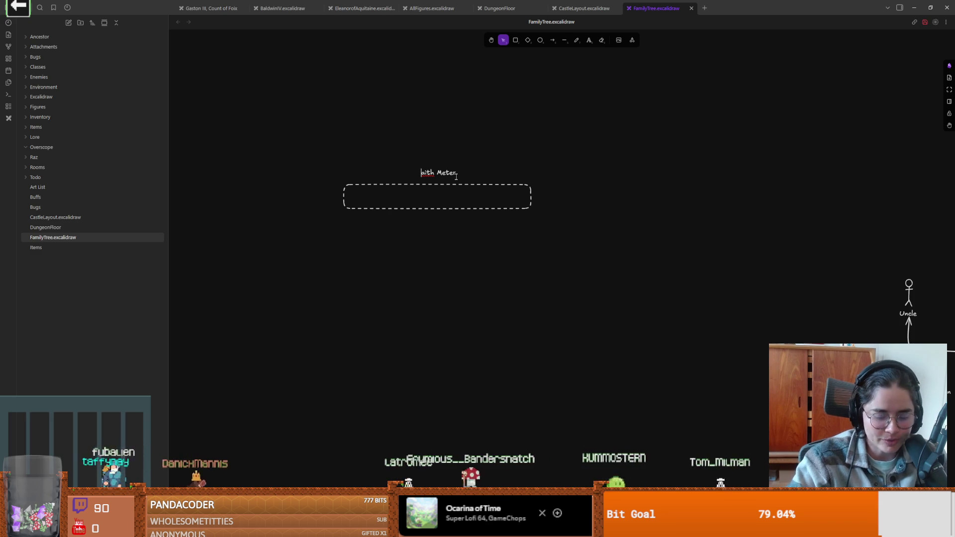
pyautogui.scroll(-1, 425, 255)
pyautogui.hscroll(-1, 426, 254)
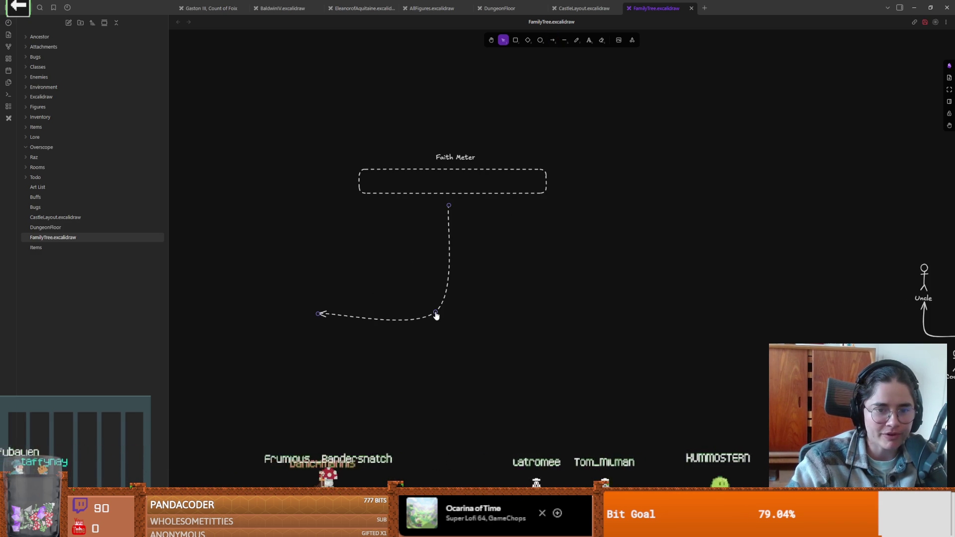
# Add a 'Miracles' label beside the left arrow tip and a 'religious artefects' label below it
pyautogui.click(589, 40)
pyautogui.write('Miracle')
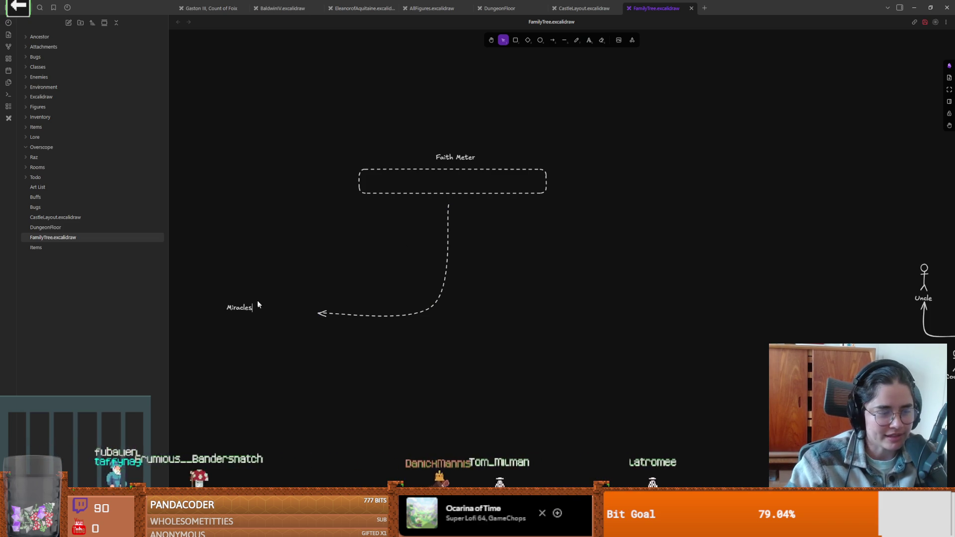
pyautogui.write('s')
pyautogui.press('Escape')
pyautogui.moveTo(234, 311); pyautogui.dragTo(274, 319)
pyautogui.moveTo(282, 317); pyautogui.dragTo(284, 326)
pyautogui.doubleClick(285, 326)
pyautogui.press('BackSpace')
pyautogui.write('religious')
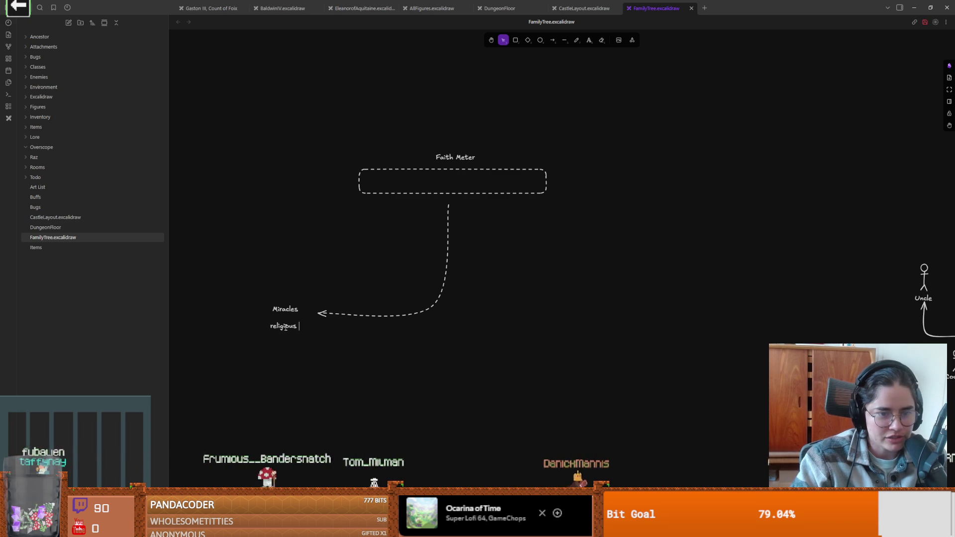
pyautogui.write('artefect')
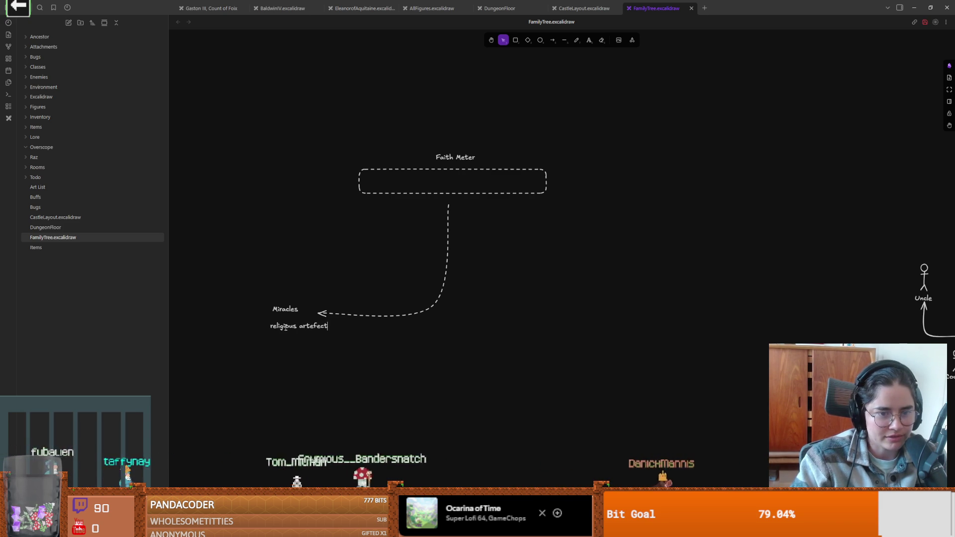
pyautogui.write('s')
pyautogui.press('Escape')
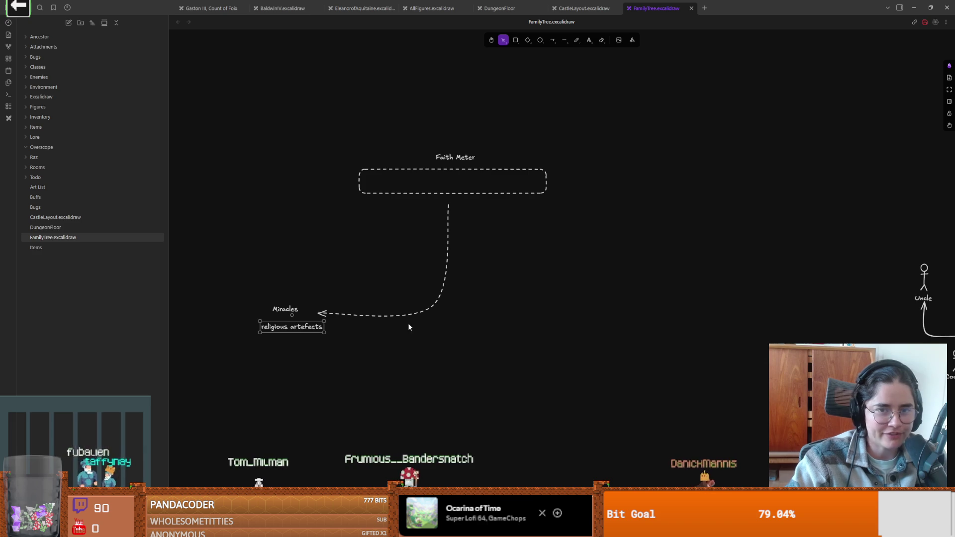
# Draw a curved right arrow mirroring the left one, labelled 'Material / money / weappies' on three lines
pyautogui.click(552, 40)
pyautogui.moveTo(449, 204)
pyautogui.mouseDown()
pyautogui.moveTo(540, 327)
pyautogui.moveTo(589, 323)
pyautogui.mouseUp()
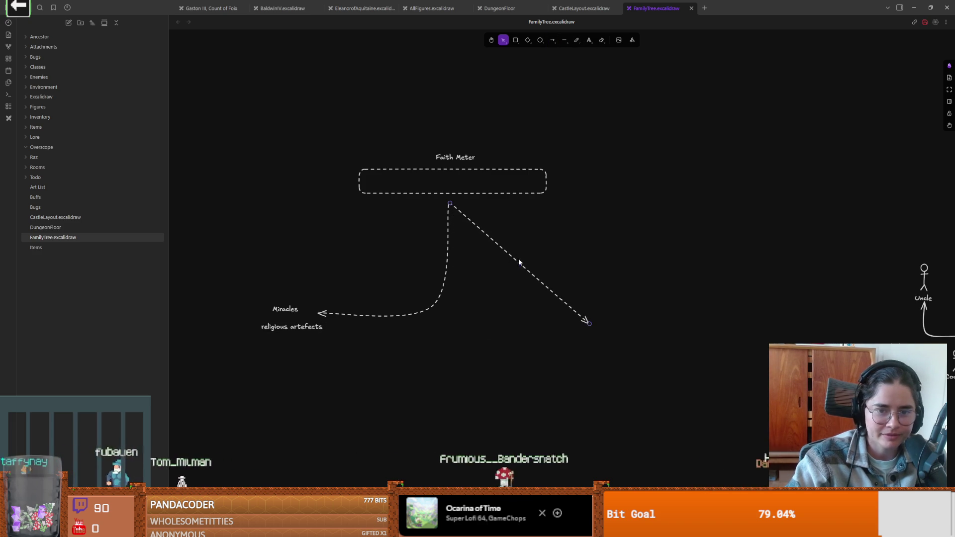
pyautogui.moveTo(519, 264)
pyautogui.mouseDown()
pyautogui.moveTo(466, 297)
pyautogui.moveTo(466, 311)
pyautogui.mouseUp()
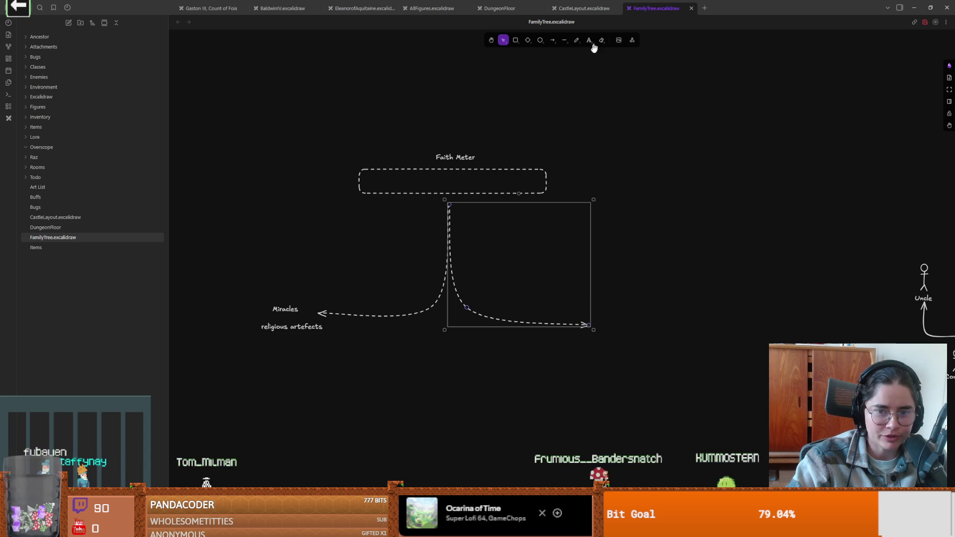
pyautogui.click(616, 258)
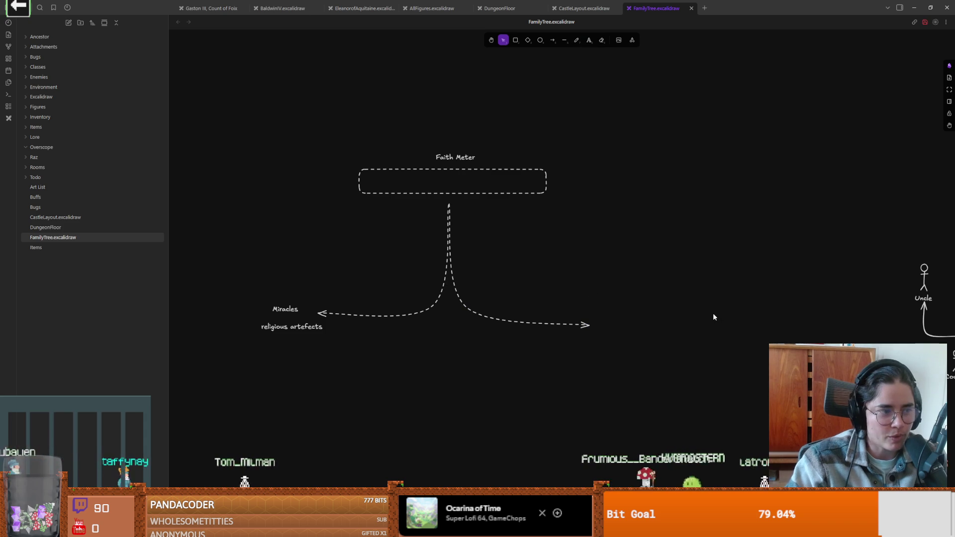
pyautogui.write('Material')
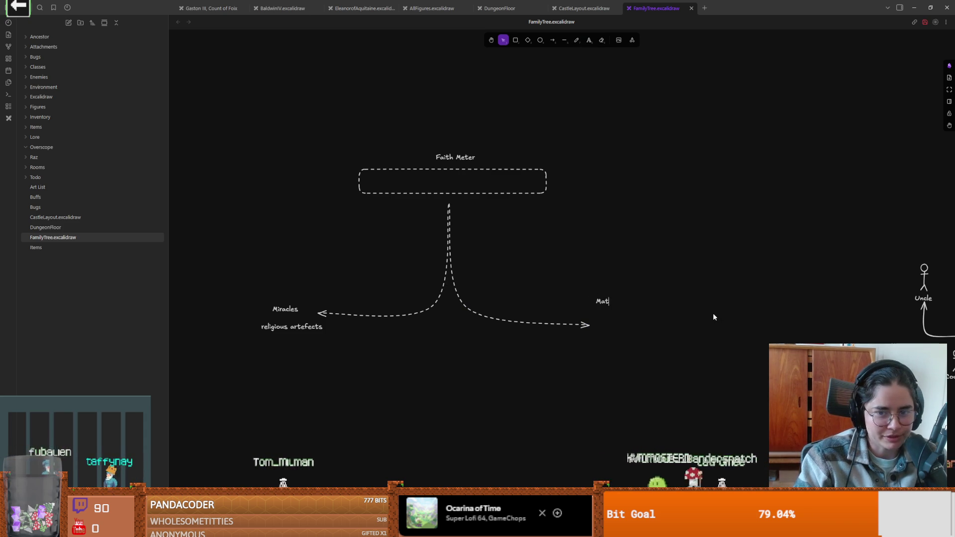
pyautogui.press('Return')
pyautogui.write('money')
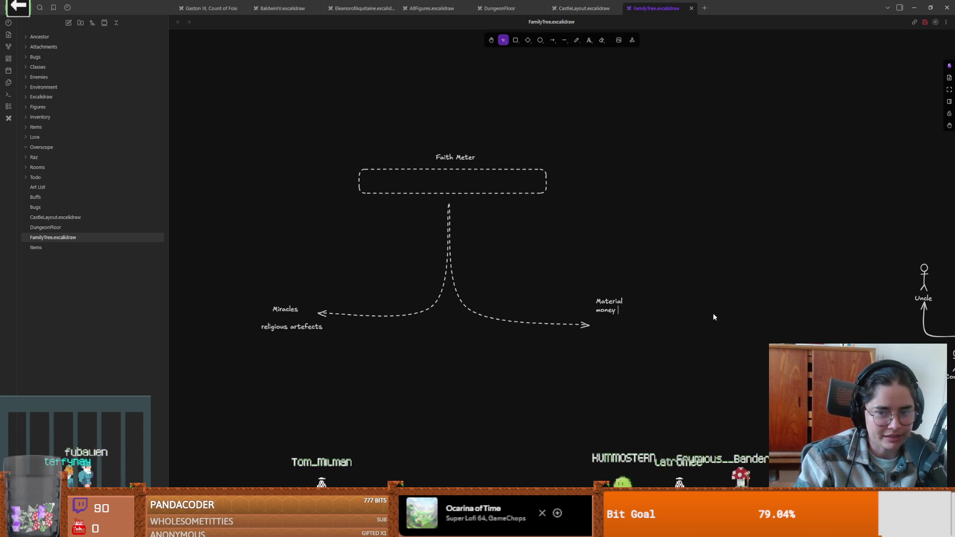
pyautogui.press('Return')
pyautogui.write('weappied')
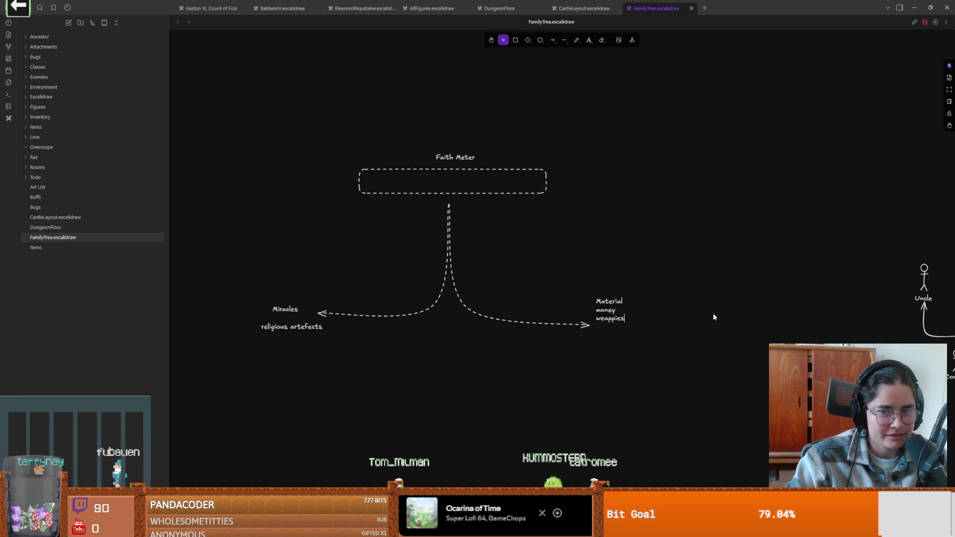
pyautogui.press('BackSpace')
pyautogui.write('s')
pyautogui.press('Escape')
# Nudge the left-branch labels and the right arrow's tip, then draw a rectangle inside the meter
pyautogui.moveTo(269, 301); pyautogui.dragTo(326, 350)
pyautogui.moveTo(279, 313); pyautogui.dragTo(269, 308)
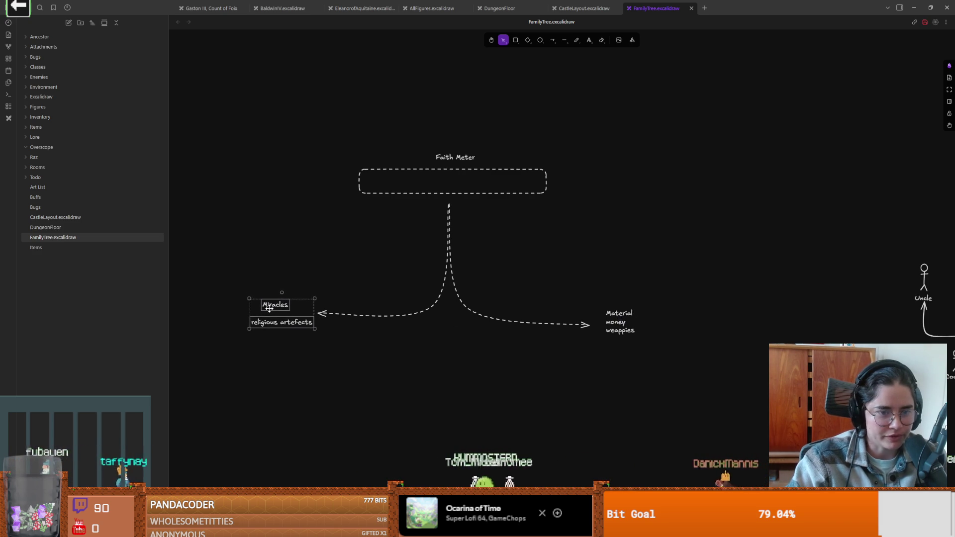
pyautogui.click(371, 341)
pyautogui.scroll(-2, 500, 312)
pyautogui.moveTo(598, 278); pyautogui.dragTo(600, 271)
pyautogui.click(384, 270)
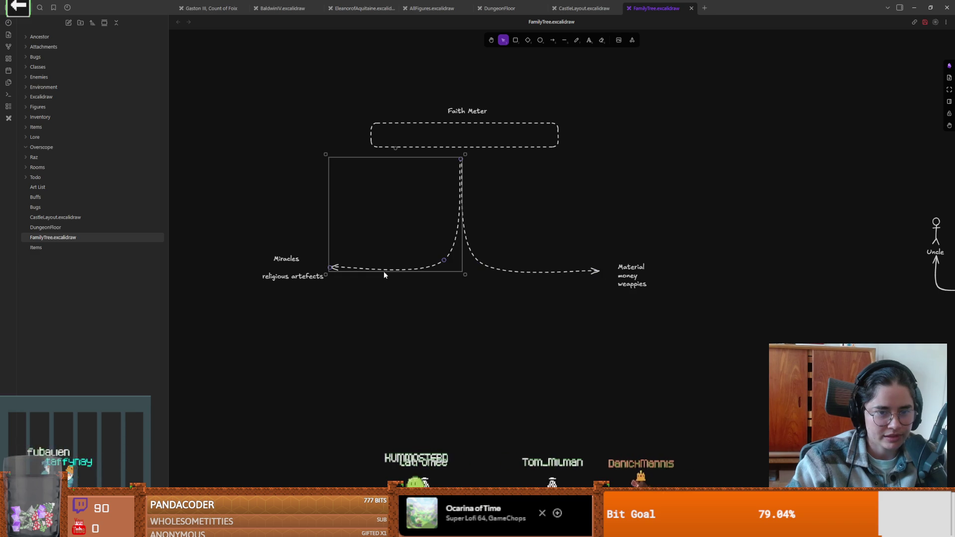
pyautogui.scroll(2, 486, 168)
pyautogui.press('r')
pyautogui.moveTo(471, 189); pyautogui.dragTo(474, 187)
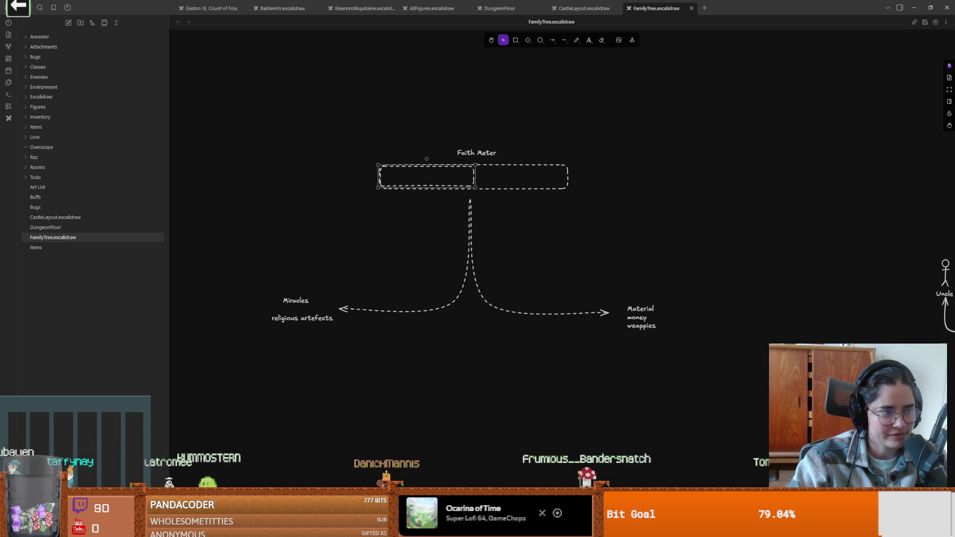
# Give the meter's inner block a light grey custom background and widen it slightly
pyautogui.moveTo(198, 353)
pyautogui.click(203, 320)
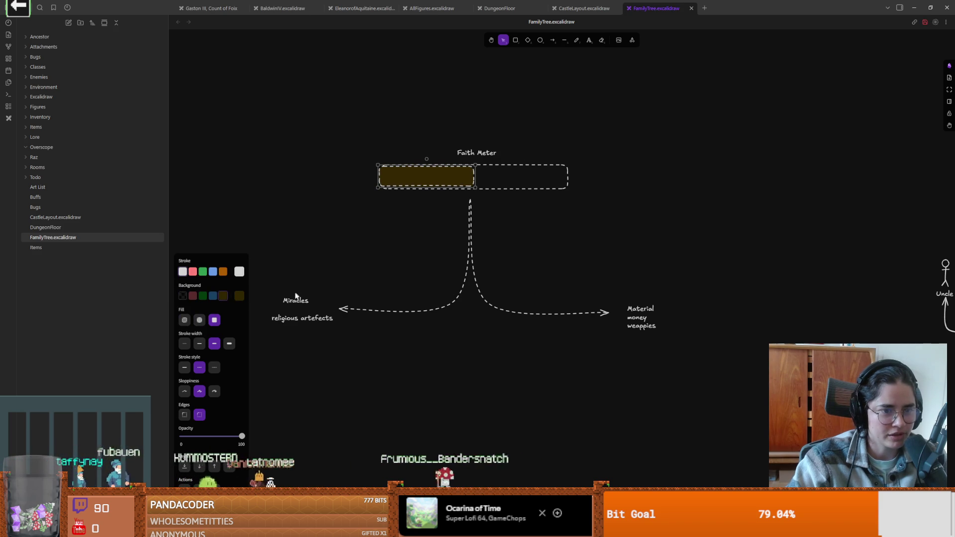
pyautogui.click(238, 297)
pyautogui.click(306, 304)
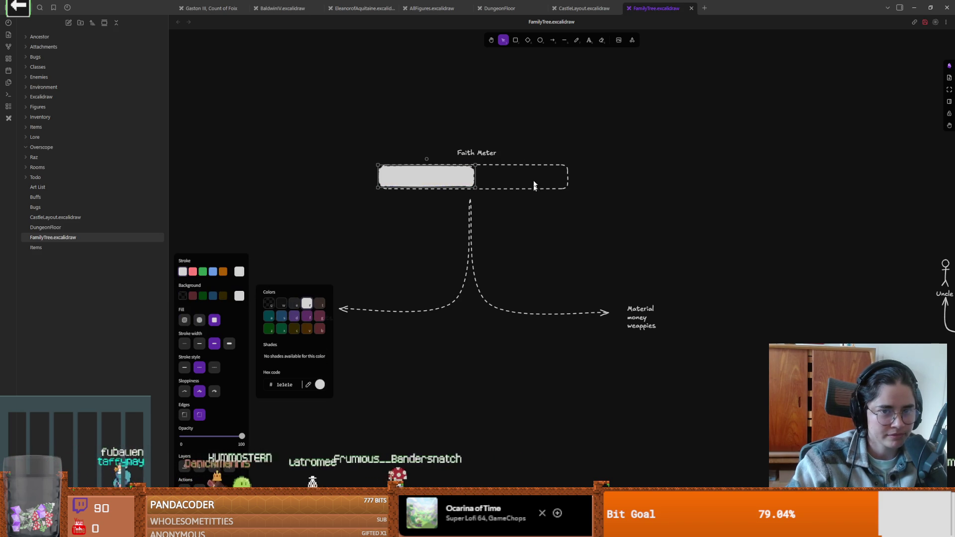
pyautogui.click(455, 183)
pyautogui.moveTo(474, 177)
pyautogui.mouseDown()
pyautogui.moveTo(529, 179)
pyautogui.moveTo(420, 180)
pyautogui.moveTo(547, 184)
pyautogui.moveTo(438, 182)
pyautogui.moveTo(486, 183)
pyautogui.mouseUp()
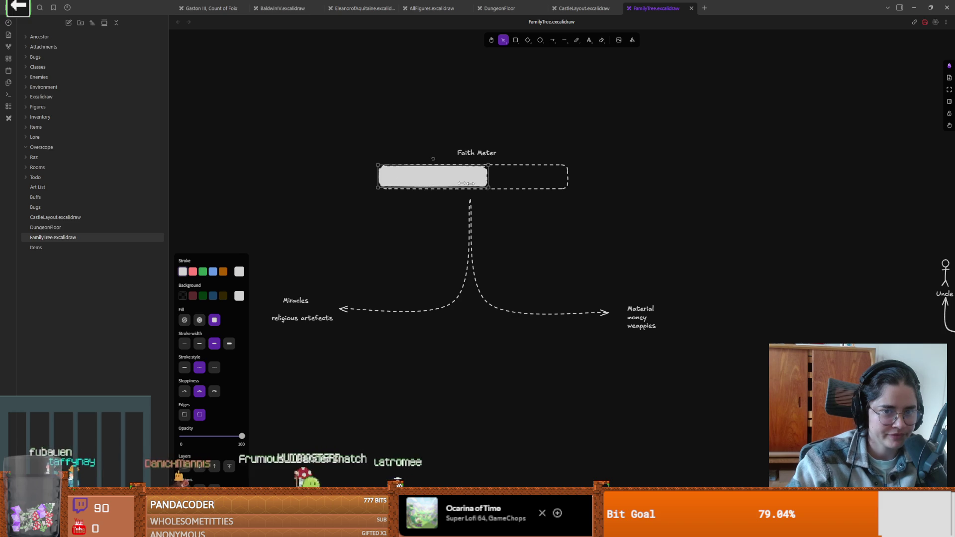
pyautogui.click(485, 335)
pyautogui.scroll(-1, 548, 298)
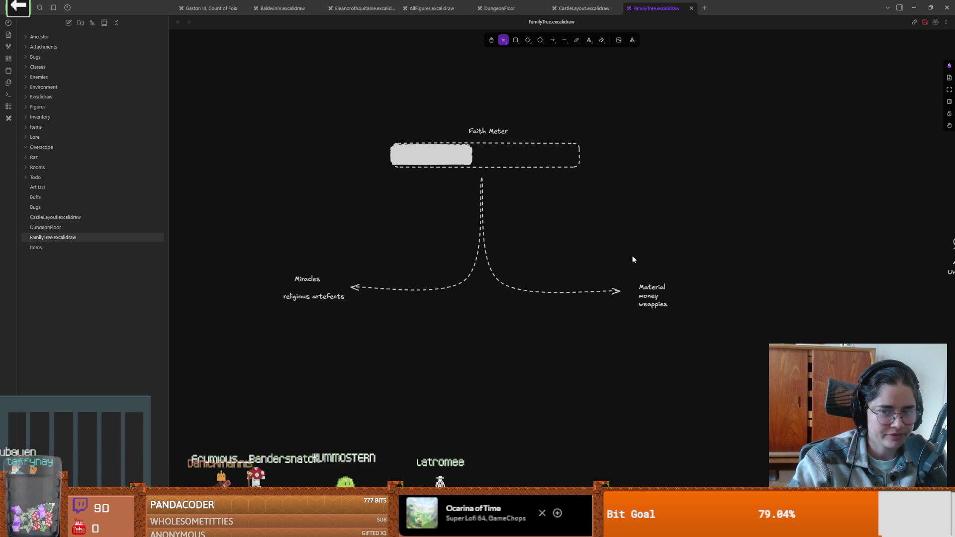
pyautogui.click(646, 294)
pyautogui.click(620, 319)
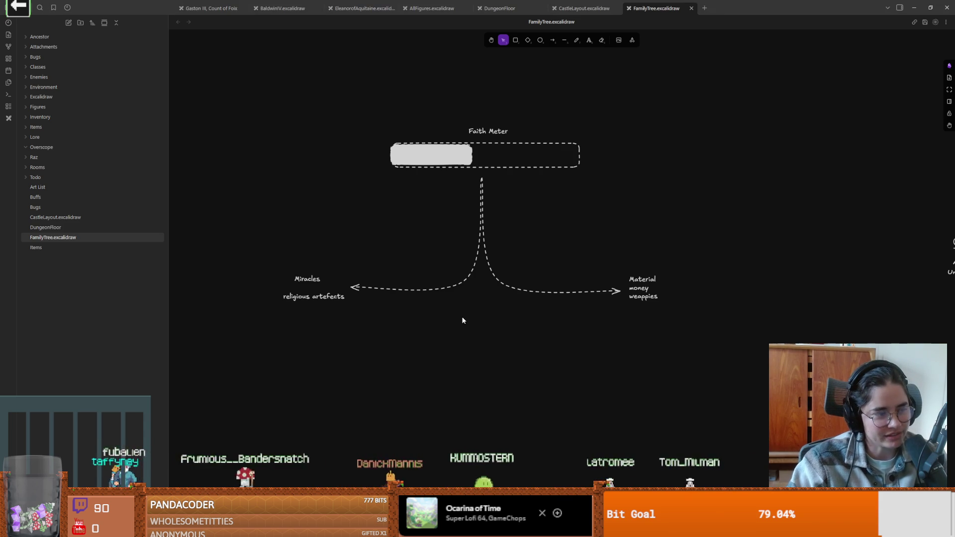
# Pan around the FamilyTree canvas to review the Faith Meter sketch
pyautogui.scroll(-1, 461, 316)
pyautogui.scroll(2, 462, 320)
pyautogui.scroll(1, 466, 349)
pyautogui.scroll(-1, 465, 349)
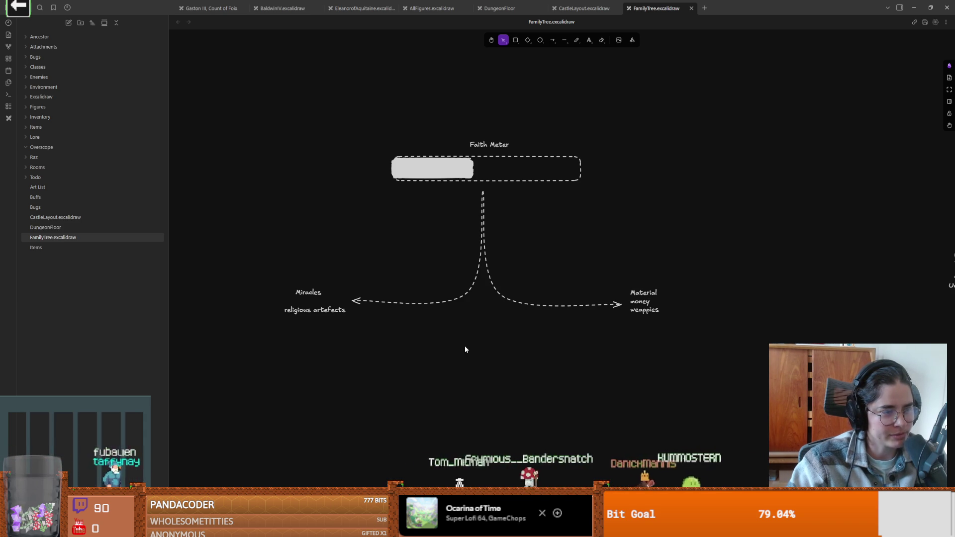
pyautogui.scroll(-2, 465, 346)
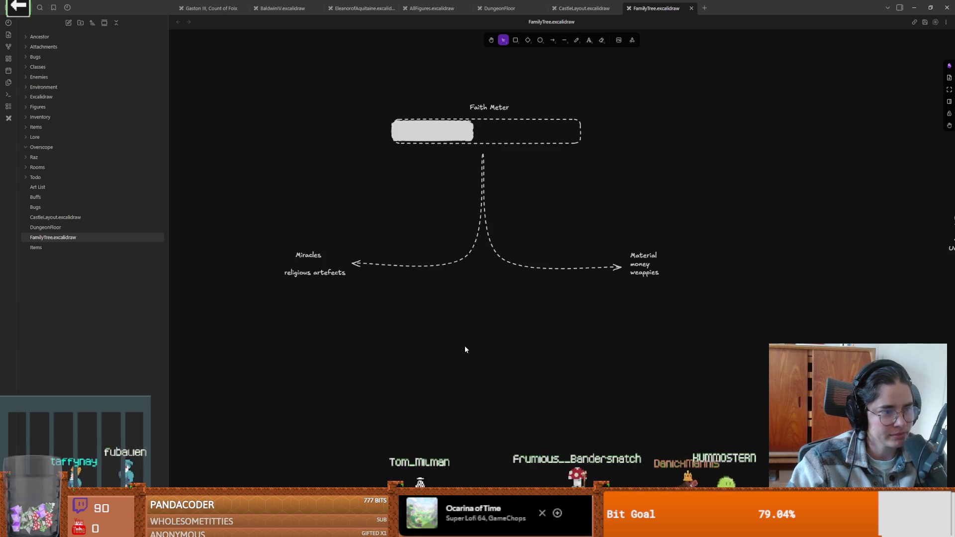
pyautogui.scroll(5, 465, 349)
pyautogui.scroll(-6, 465, 349)
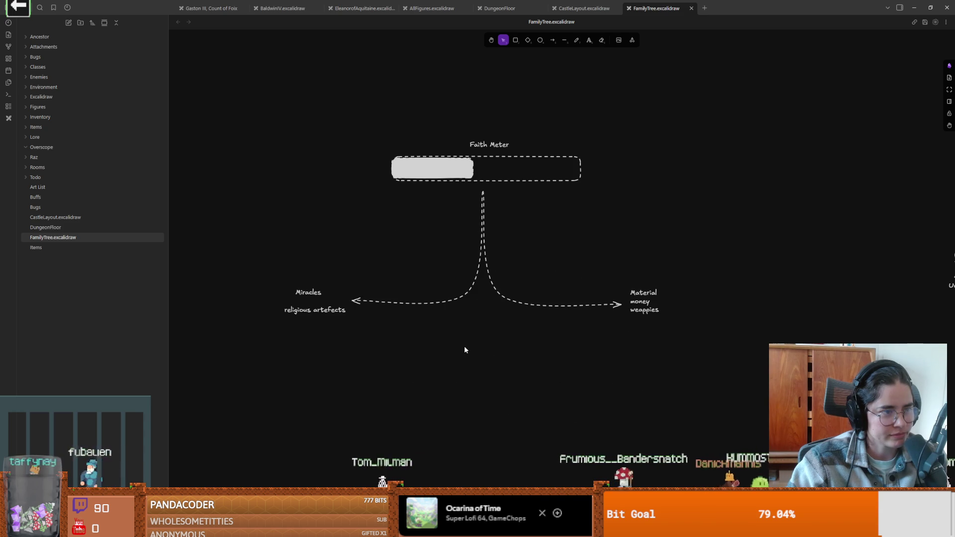
pyautogui.scroll(4, 465, 349)
pyautogui.scroll(-2, 465, 350)
pyautogui.scroll(2, 465, 349)
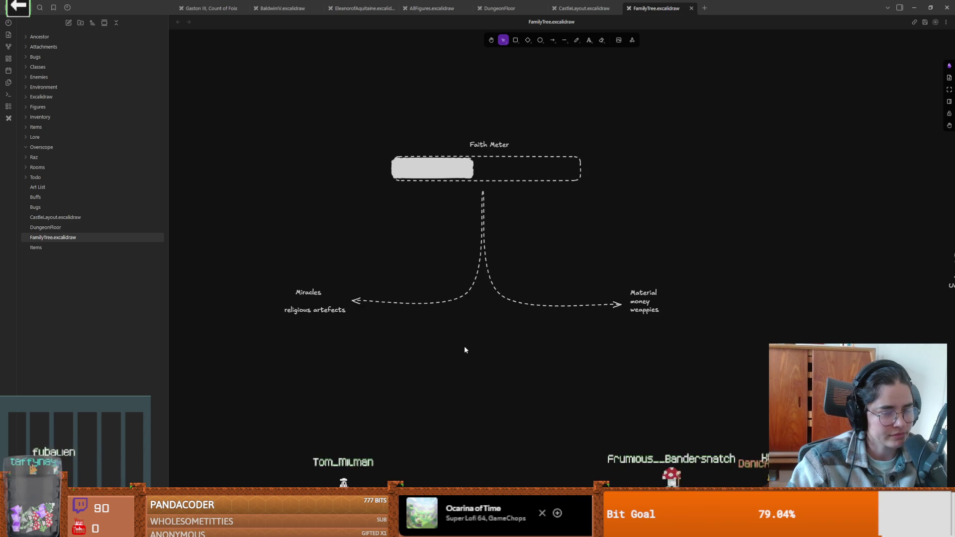
pyautogui.scroll(-2, 464, 347)
pyautogui.scroll(4, 464, 347)
pyautogui.scroll(-2, 465, 347)
pyautogui.scroll(-2, 464, 349)
pyautogui.scroll(2, 464, 350)
pyautogui.scroll(-2, 464, 350)
pyautogui.scroll(1, 464, 350)
pyautogui.scroll(-1, 465, 350)
pyautogui.scroll(1, 465, 350)
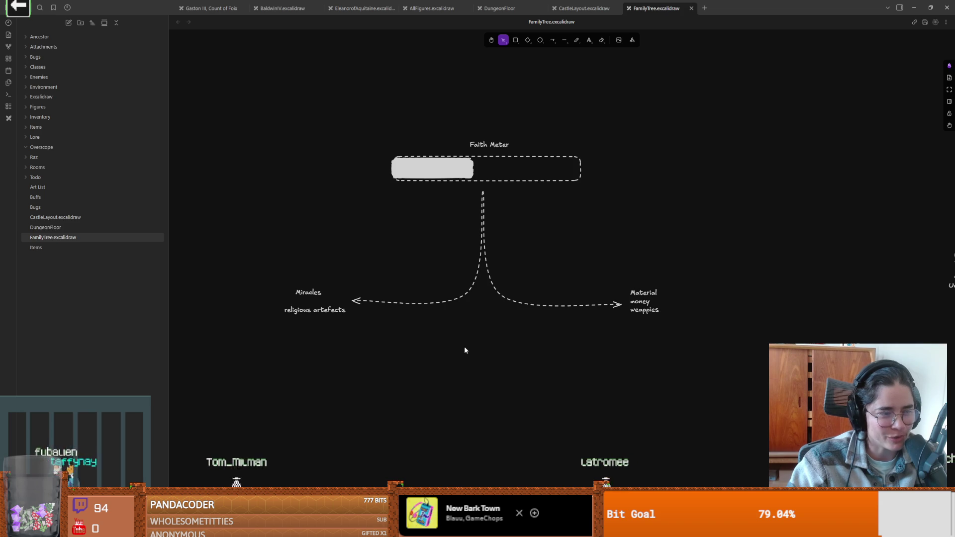
pyautogui.scroll(1, 463, 347)
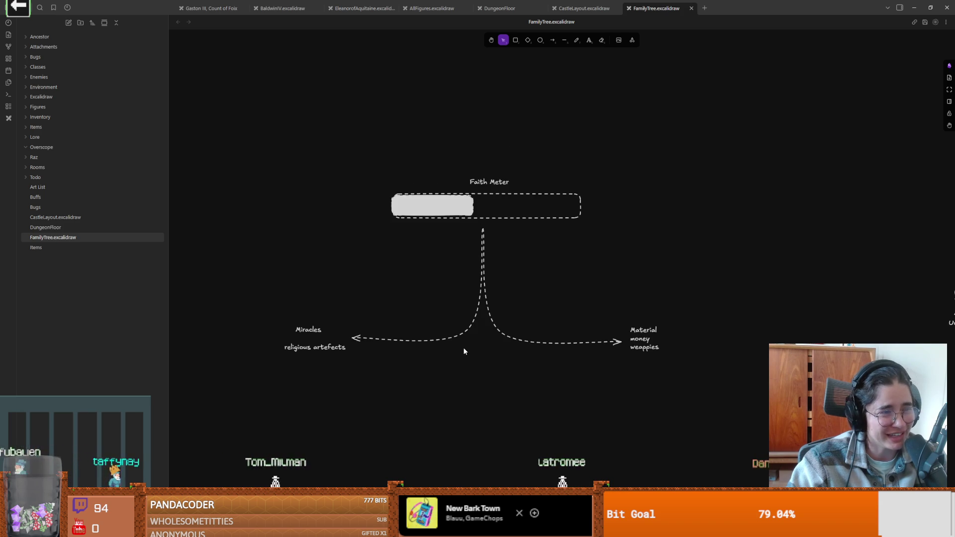
pyautogui.scroll(-1, 463, 351)
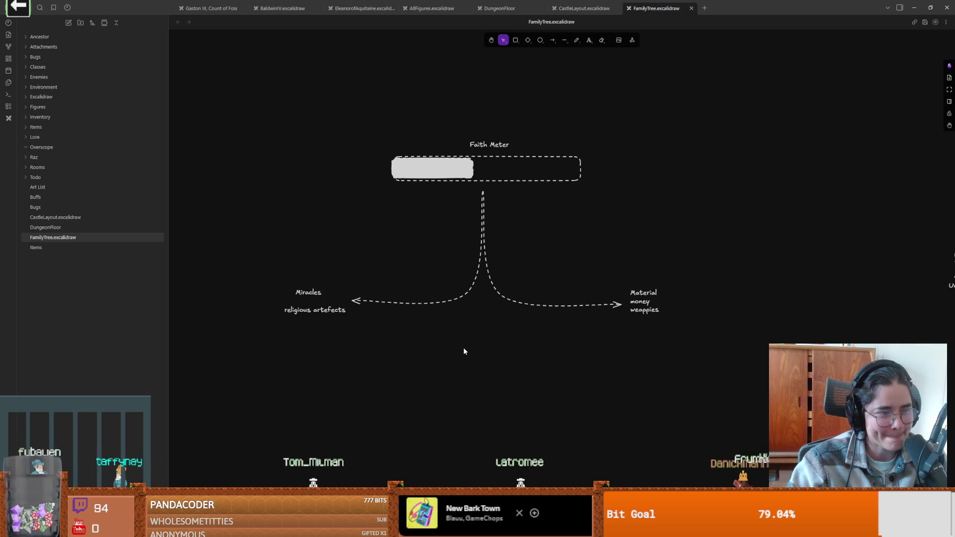
pyautogui.scroll(1, 463, 351)
pyautogui.scroll(-2, 463, 351)
pyautogui.scroll(1, 464, 351)
pyautogui.scroll(1, 463, 351)
pyautogui.scroll(-2, 464, 351)
pyautogui.scroll(-1, 464, 351)
pyautogui.scroll(2, 464, 351)
pyautogui.scroll(-2, 464, 351)
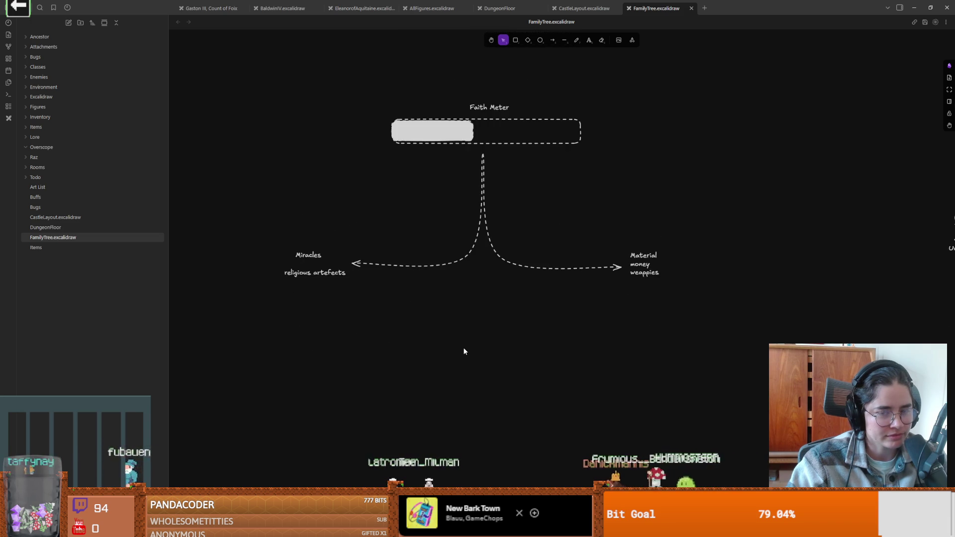
pyautogui.scroll(3, 463, 351)
pyautogui.scroll(-3, 463, 352)
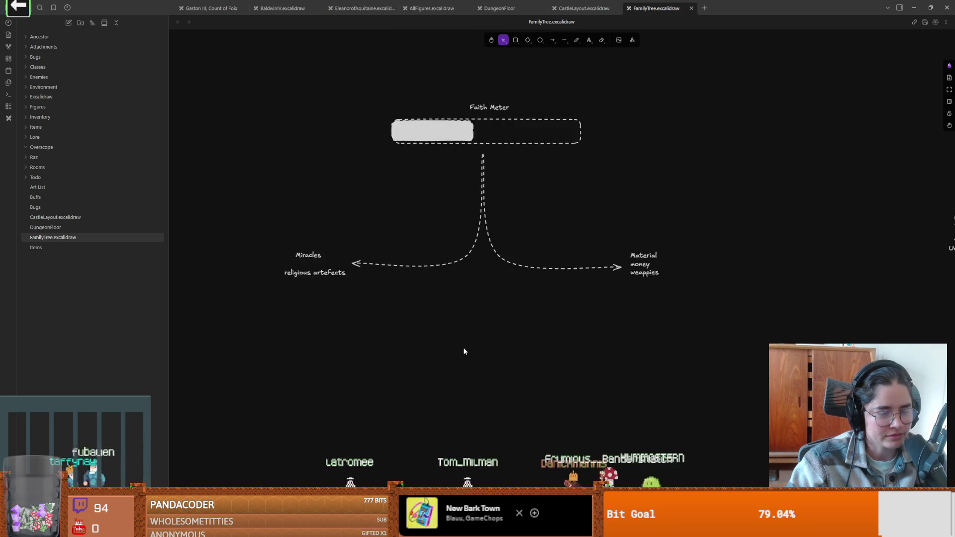
pyautogui.scroll(2, 464, 351)
# Box-select and then deselect the whole diagram, and switch back to Godot
pyautogui.moveTo(248, 141)
pyautogui.mouseDown()
pyautogui.moveTo(716, 269)
pyautogui.moveTo(757, 371)
pyautogui.mouseUp()
pyautogui.click(503, 362)
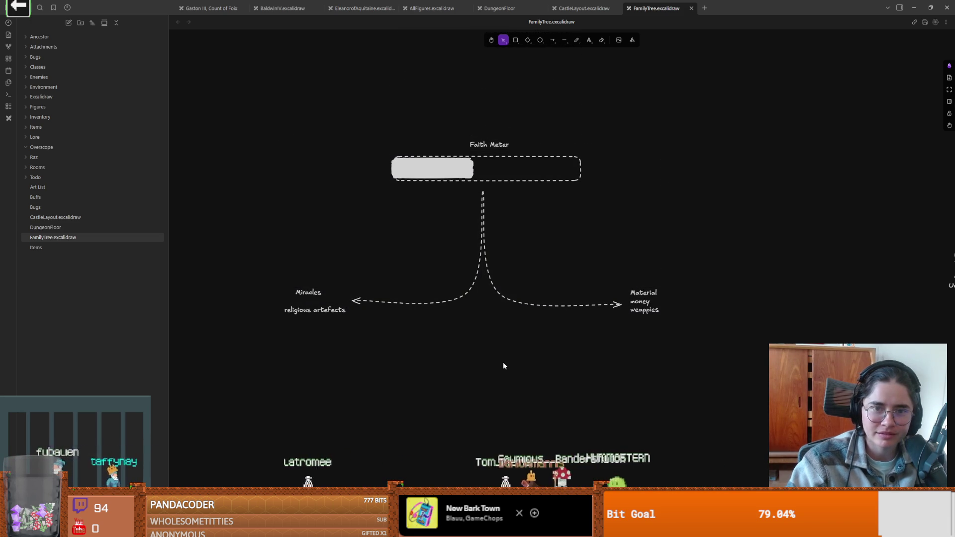
pyautogui.hotkey('alt', 'Tab')
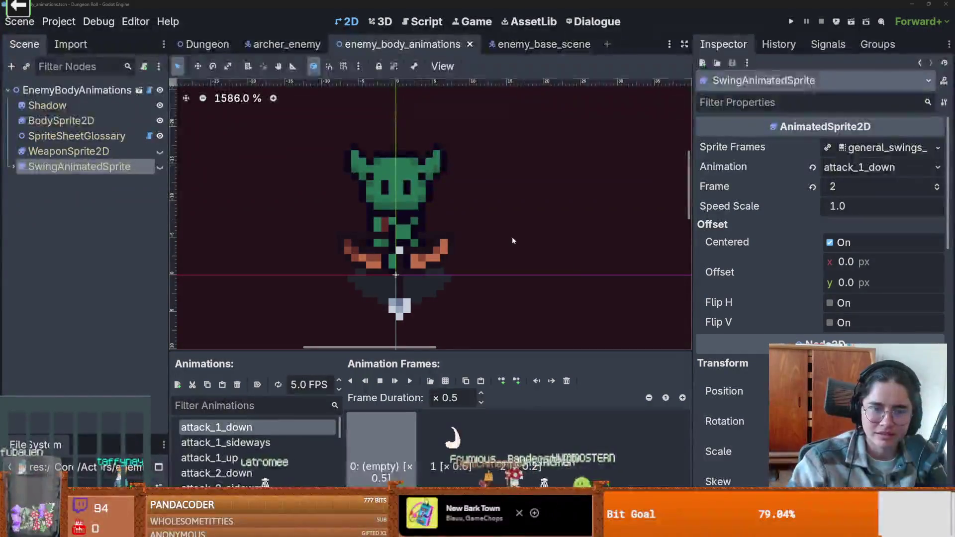
# Select BodySprite2D to check its telegraph animation and save the scene
pyautogui.click(554, 233)
pyautogui.hotkey('ctrl', 's')
pyautogui.scroll(-1, 541, 165)
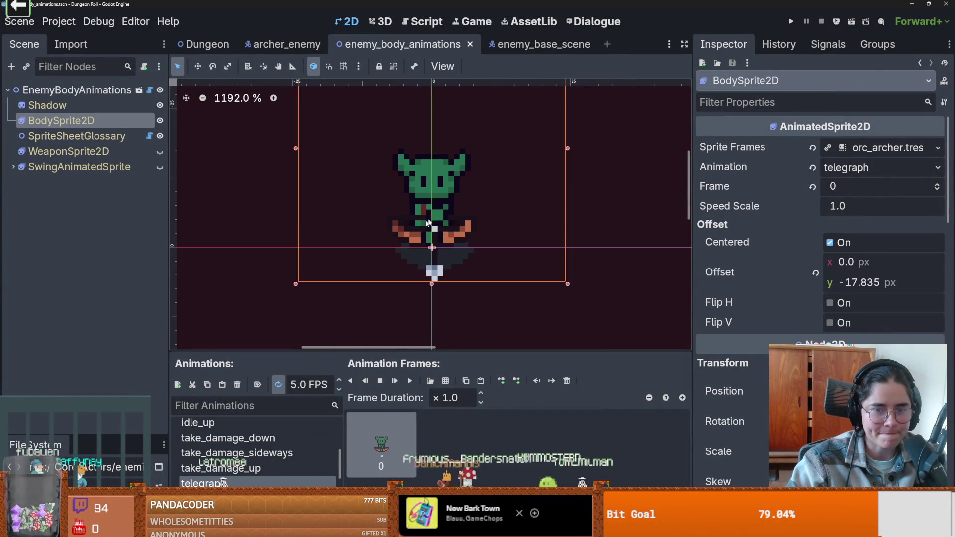
# Run the project, start a game, equip the armour, and enter an enemy room via the fountain
pyautogui.click(791, 21)
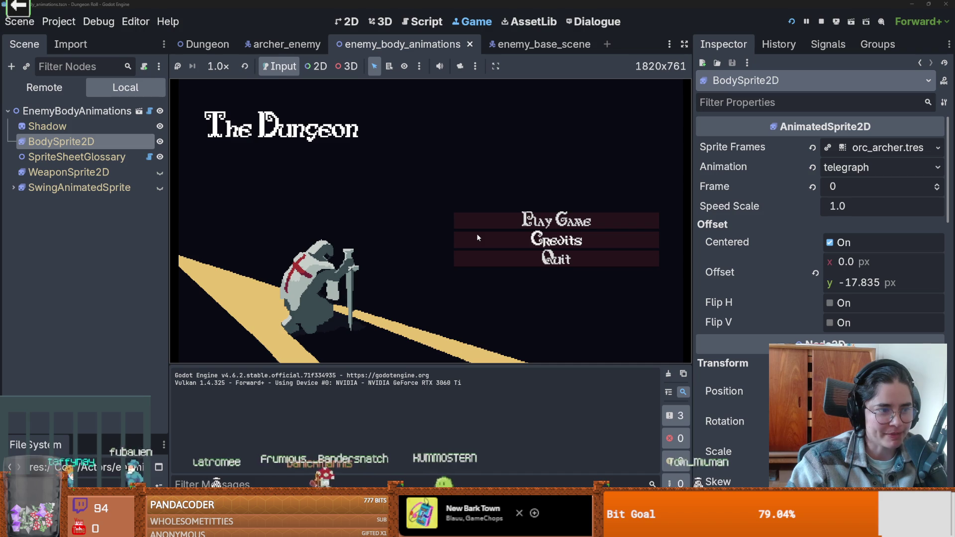
pyautogui.click(462, 220)
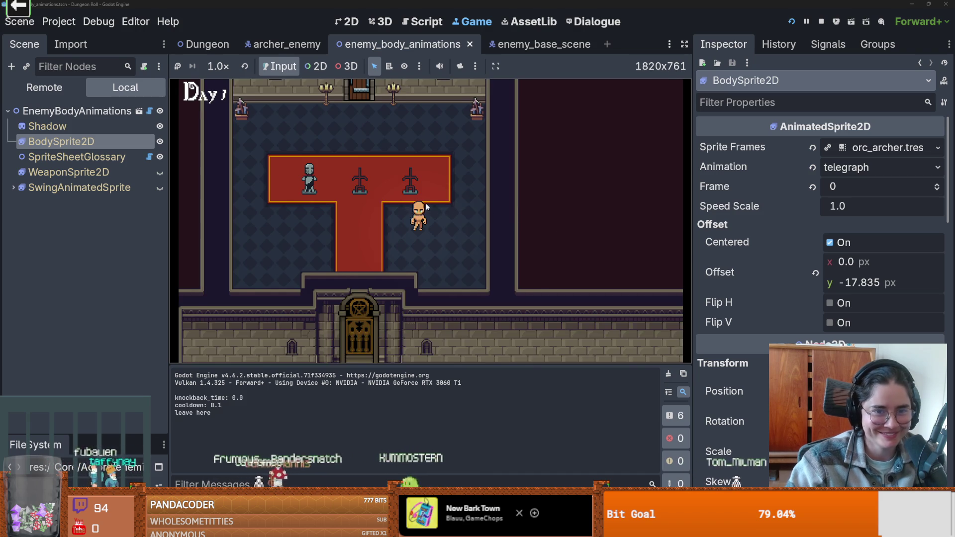
pyautogui.click(426, 206)
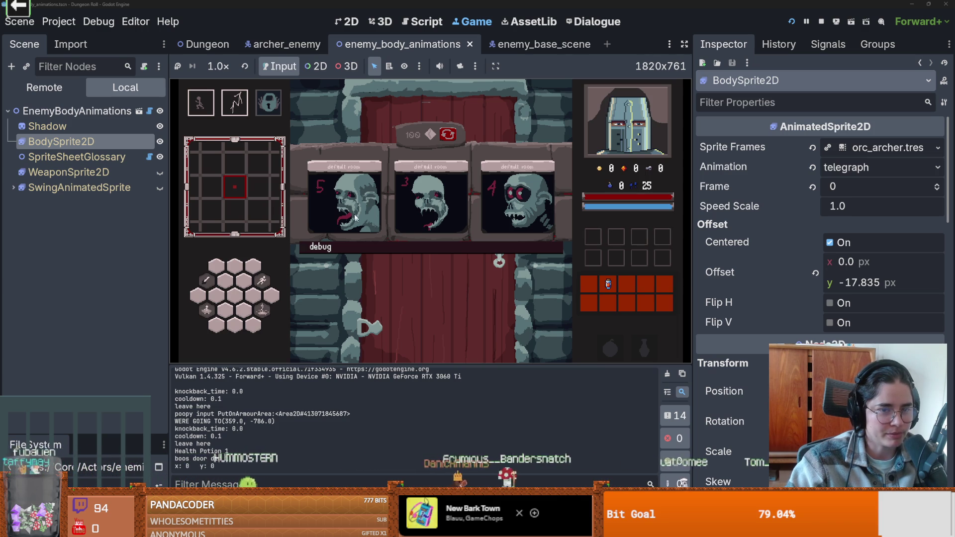
pyautogui.click(434, 209)
pyautogui.press('e')
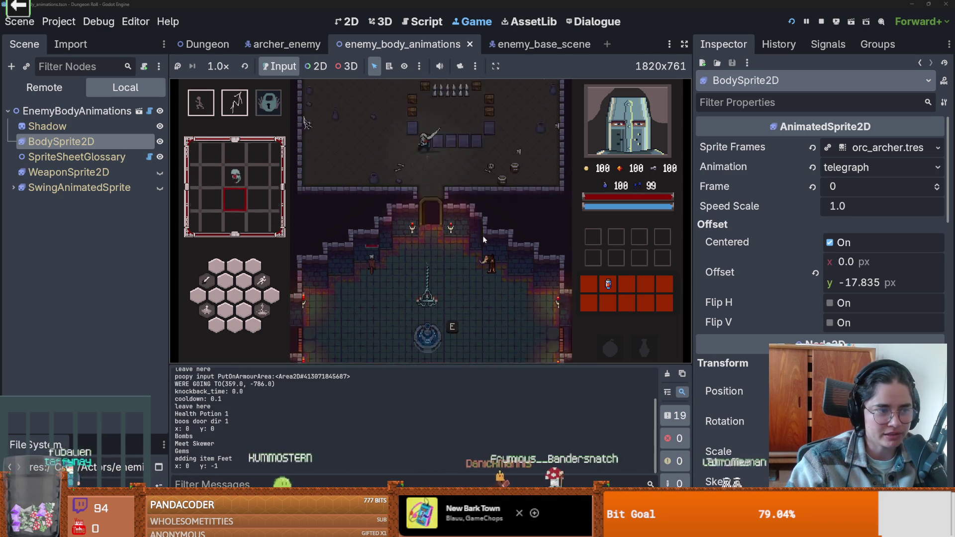
# Move around the enemy room with WASD, then stop the game with F8 and save
pyautogui.press('a')
pyautogui.press('w')
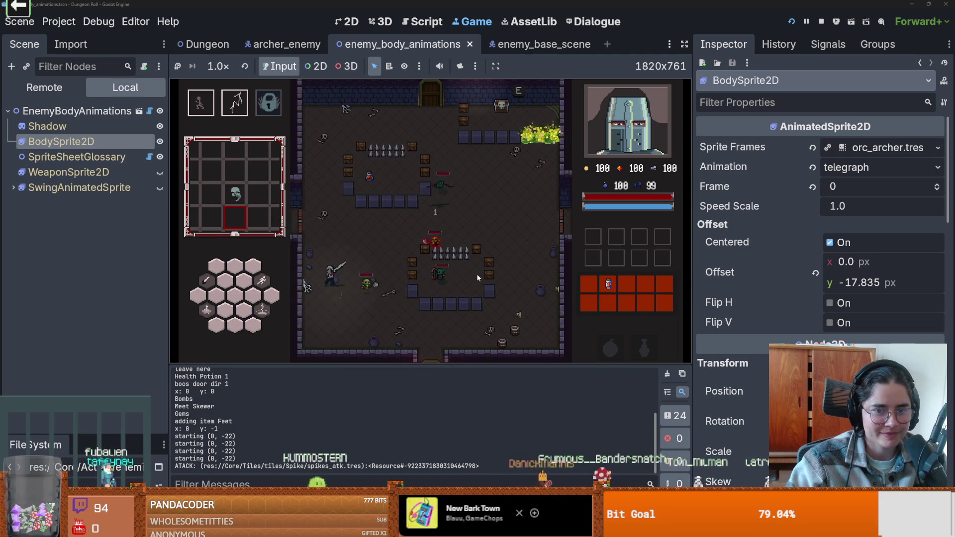
pyautogui.press('d')
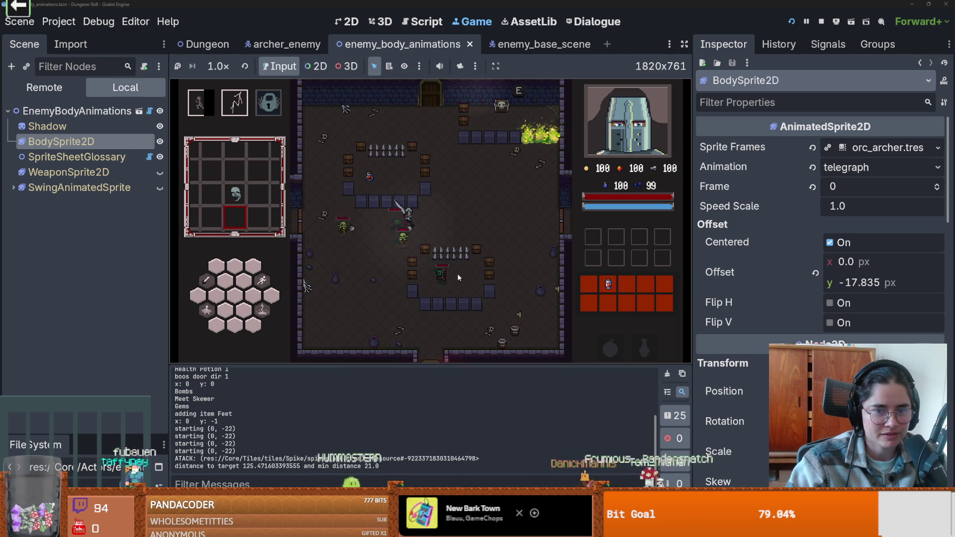
pyautogui.press('w')
pyautogui.press('d')
pyautogui.press('s')
pyautogui.press('s')
pyautogui.press('a')
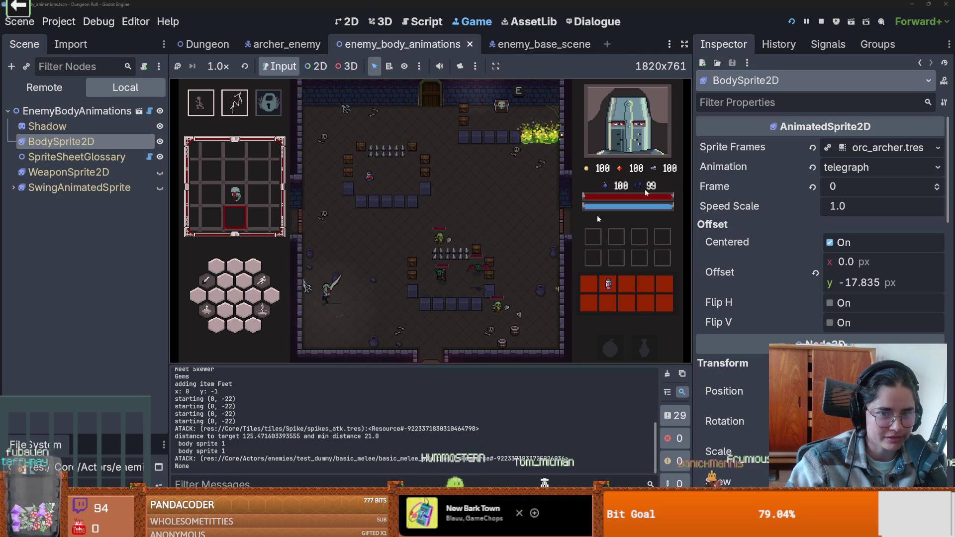
pyautogui.press('F8')
pyautogui.scroll(2, 375, 107)
pyautogui.hotkey('ctrl', 's')
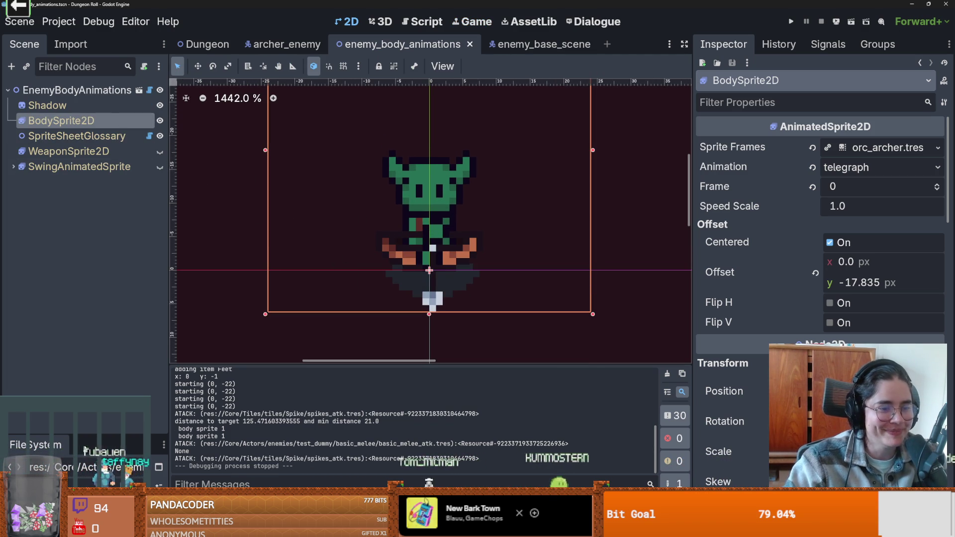
# Switch to the archer_enemy scene tab and save it with Ctrl+S
pyautogui.click(281, 44)
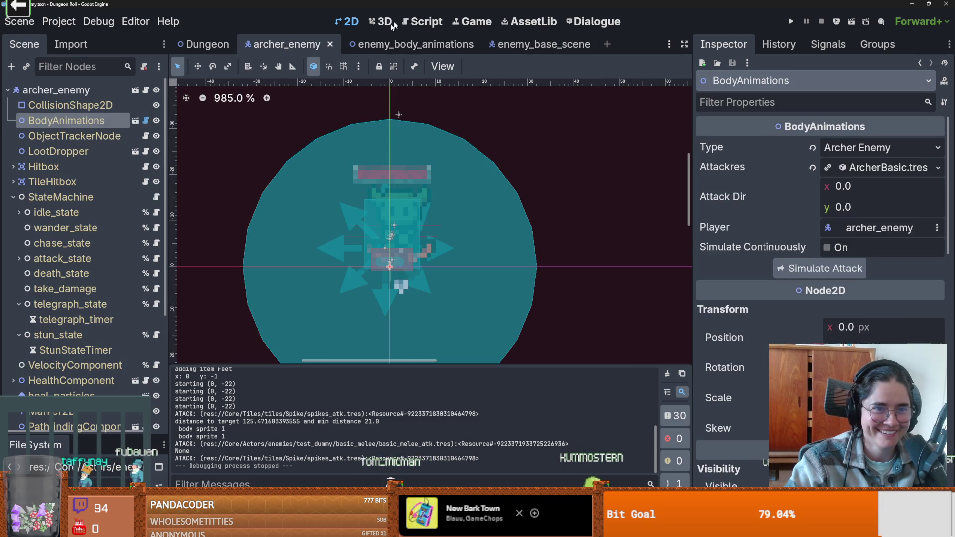
pyautogui.hotkey('ctrl', 's')
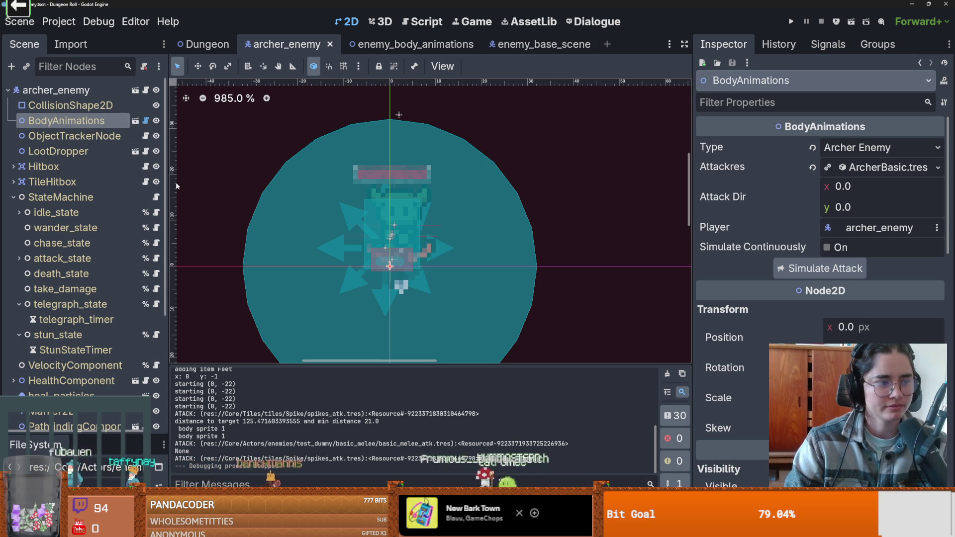
pyautogui.scroll(1, 175, 181)
pyautogui.scroll(1, 175, 181)
pyautogui.scroll(-5, 449, 199)
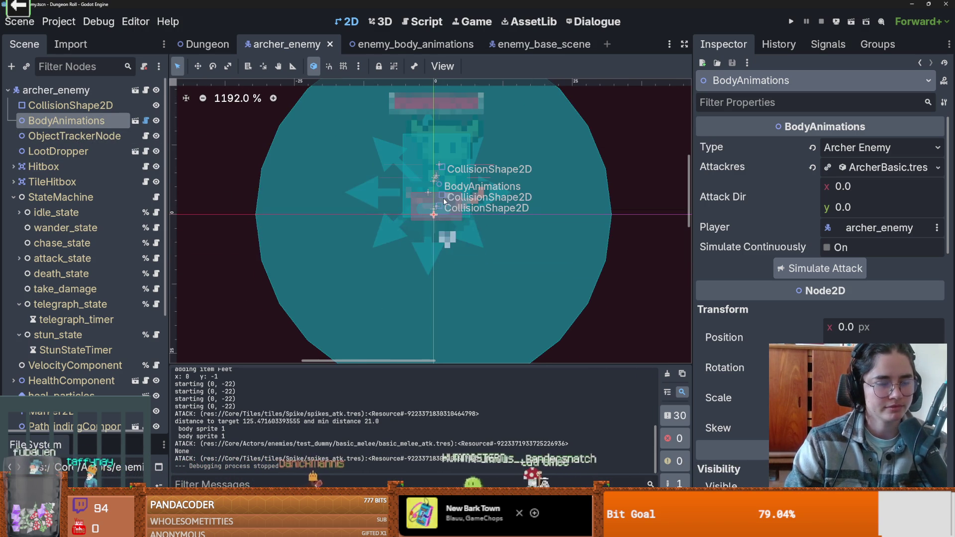
# Save the archer_enemy scene and open telegraph_state.gd from the Scene tree's script icon
pyautogui.hotkey('ctrl', 's')
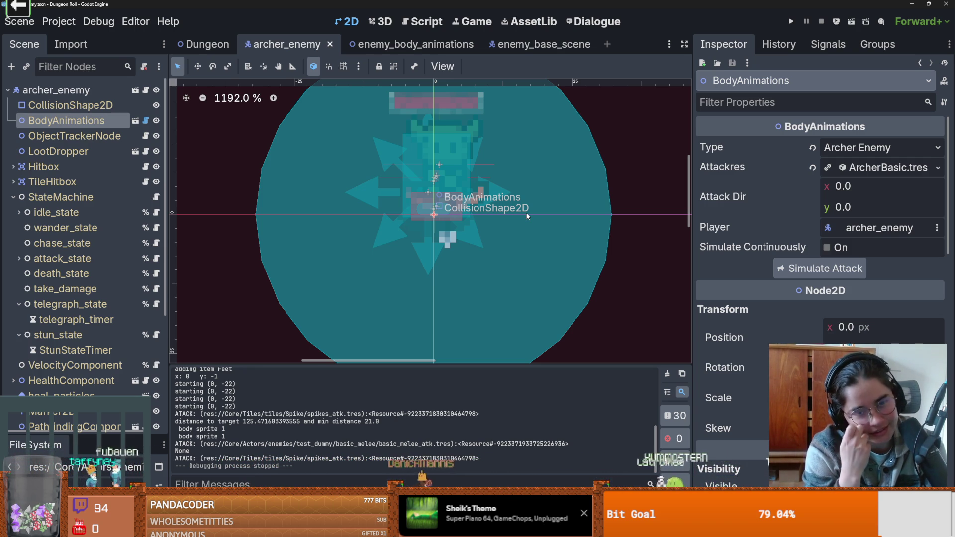
pyautogui.hscroll(3, 394, 205)
pyautogui.hotkey('ctrl', 's')
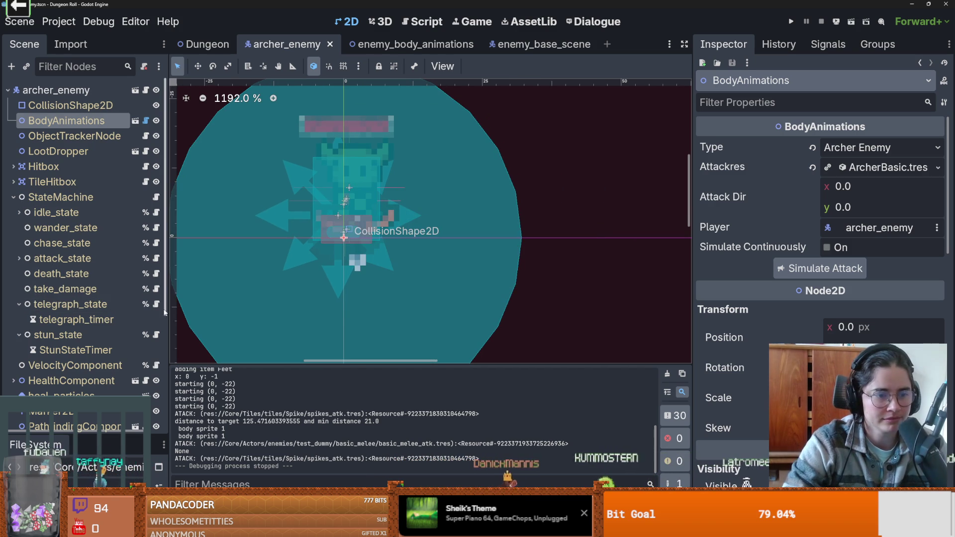
pyautogui.click(156, 304)
pyautogui.scroll(-1, 392, 287)
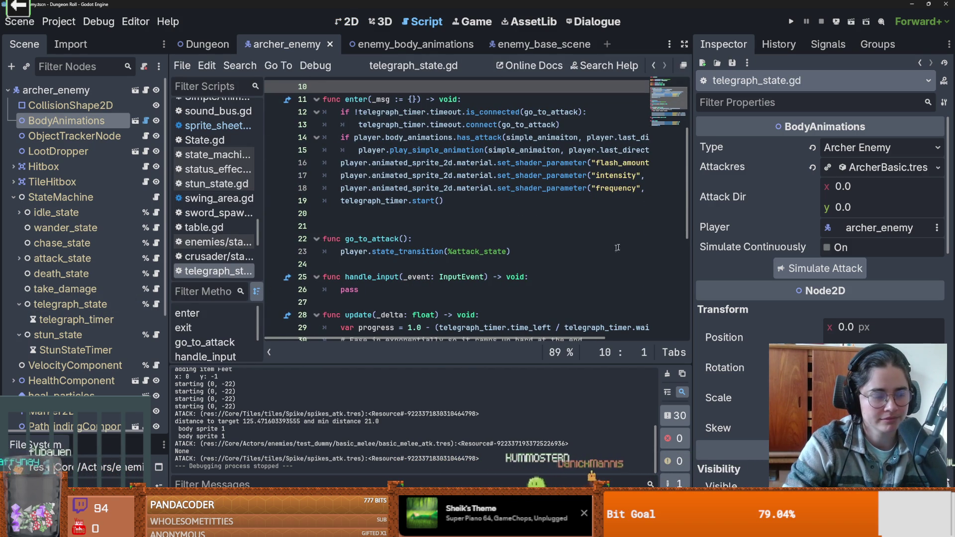
# Widen the code area, delete the blank line after telegraph_timer.start(), and open chase_state.gd
pyautogui.moveTo(690, 243)
pyautogui.mouseDown()
pyautogui.moveTo(795, 243)
pyautogui.moveTo(748, 242)
pyautogui.mouseUp()
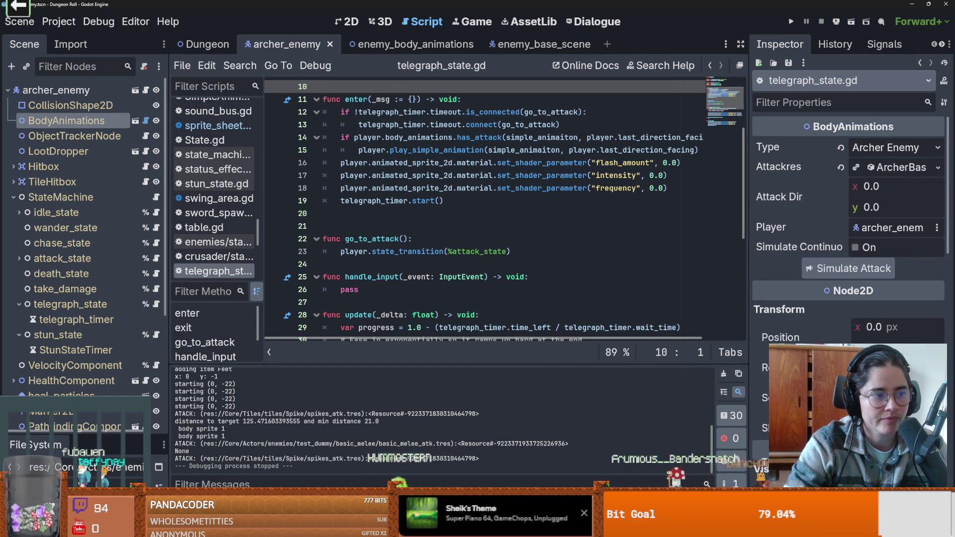
pyautogui.scroll(2, 435, 221)
pyautogui.click(448, 235)
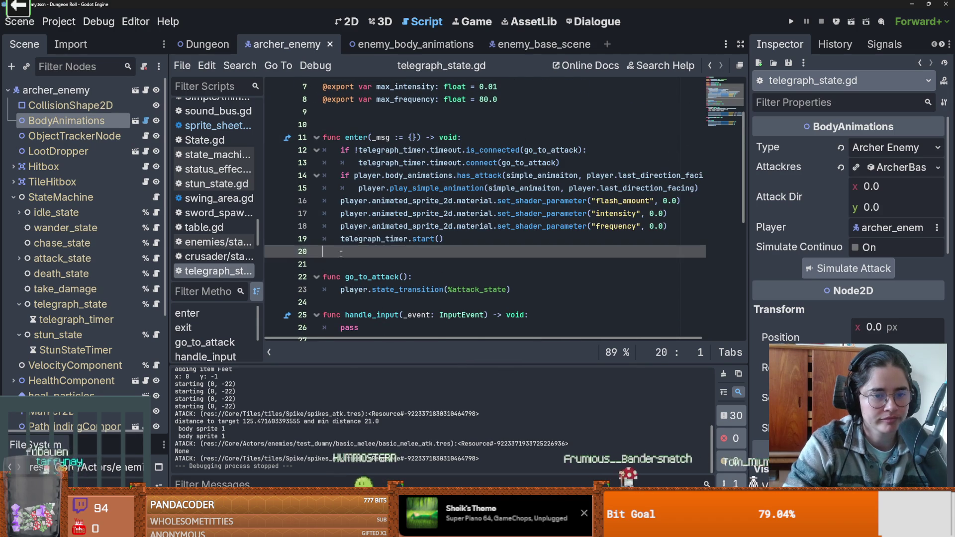
pyautogui.scroll(1, 458, 245)
pyautogui.scroll(-2, 457, 244)
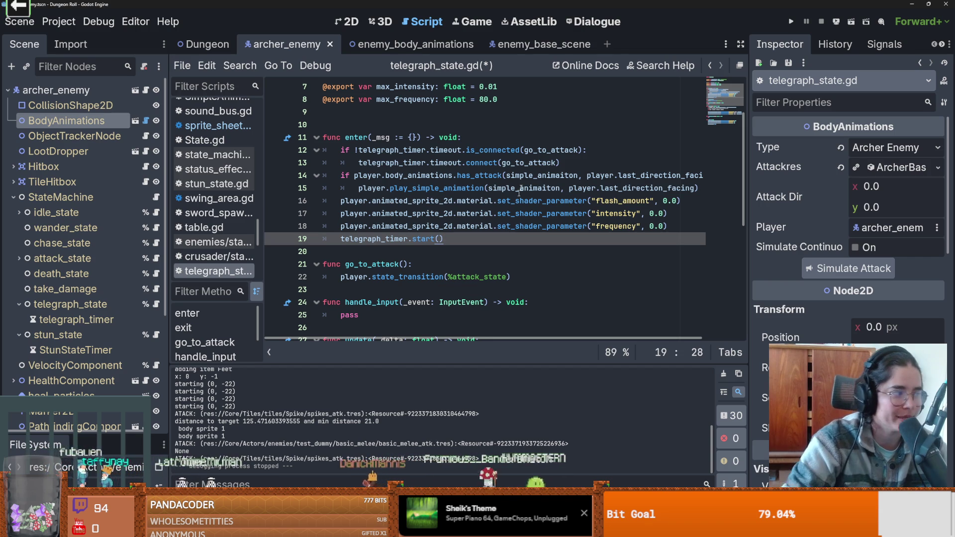
pyautogui.scroll(1, 423, 264)
pyautogui.click(420, 264)
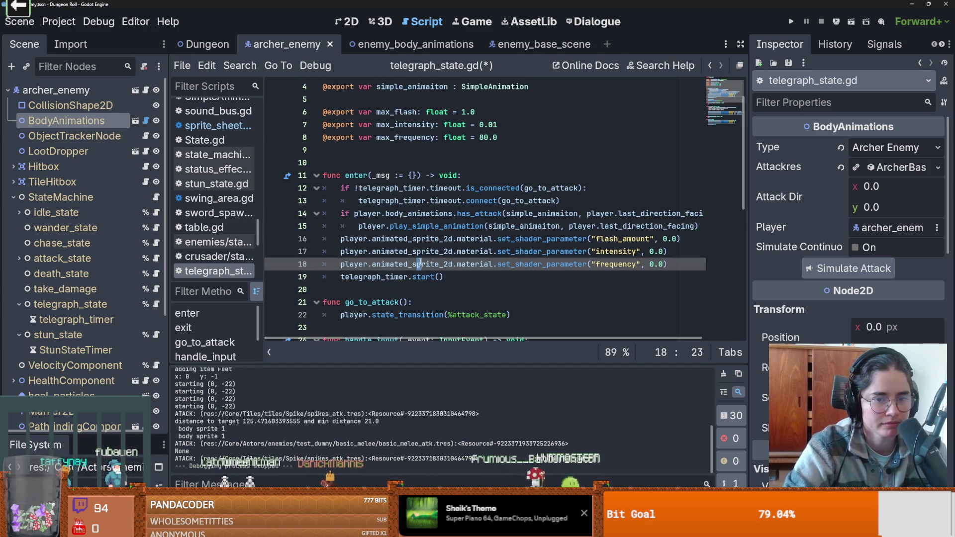
pyautogui.scroll(-1, 423, 264)
pyautogui.click(454, 200)
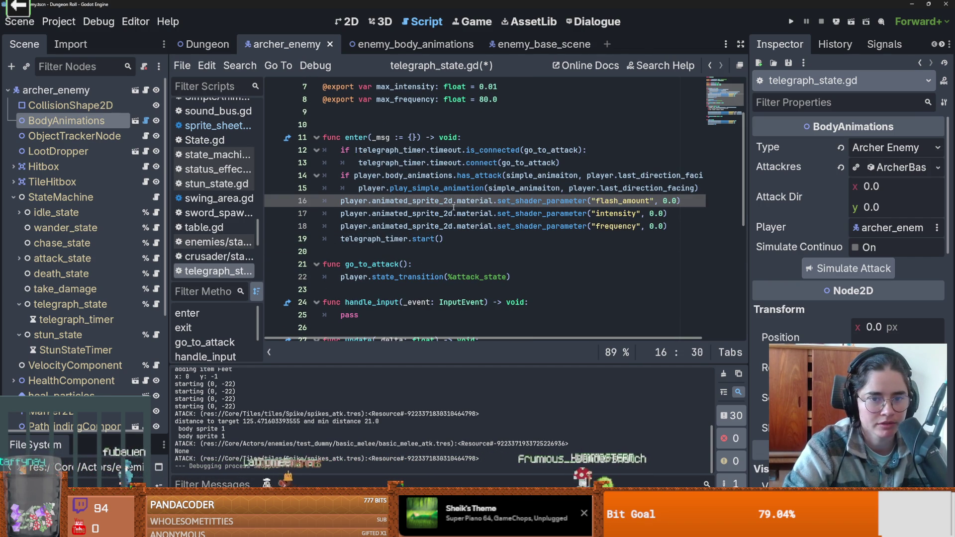
pyautogui.scroll(-3, 445, 223)
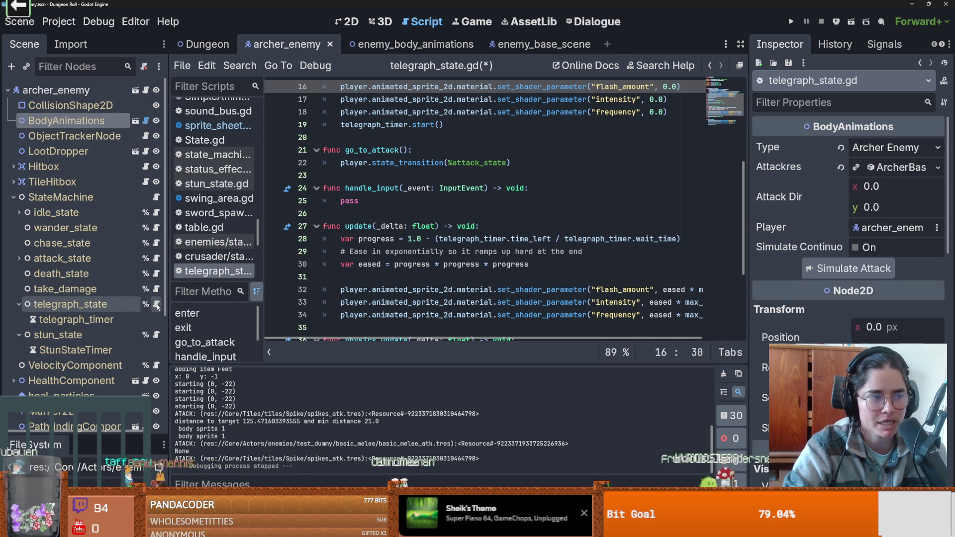
pyautogui.click(156, 243)
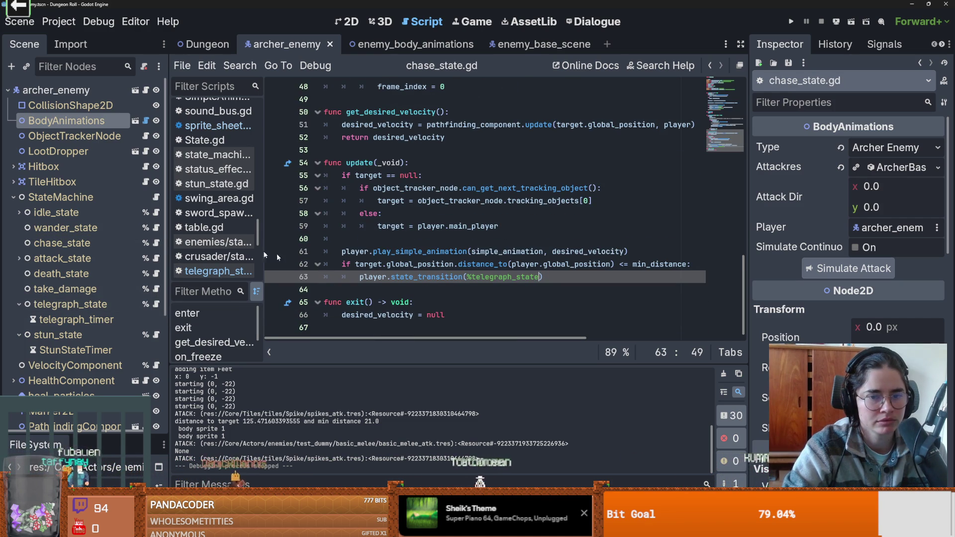
# Open idle_state.gd and read its timeout and property docs down to physics_update
pyautogui.click(156, 213)
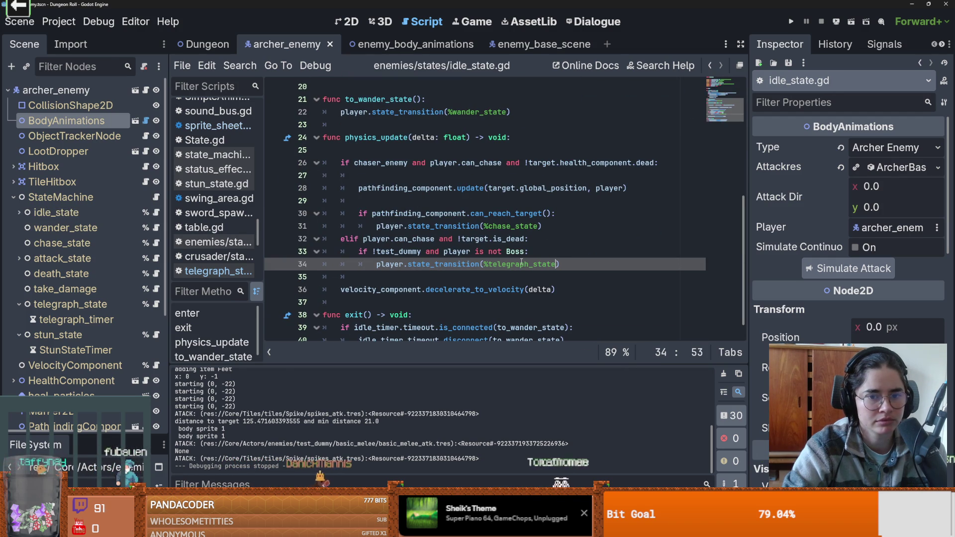
pyautogui.scroll(6, 498, 279)
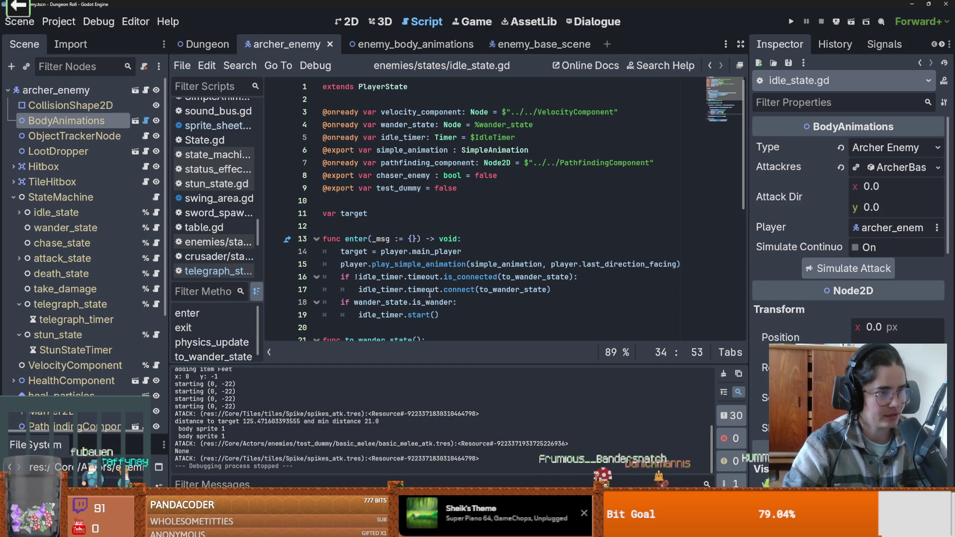
pyautogui.moveTo(430, 294)
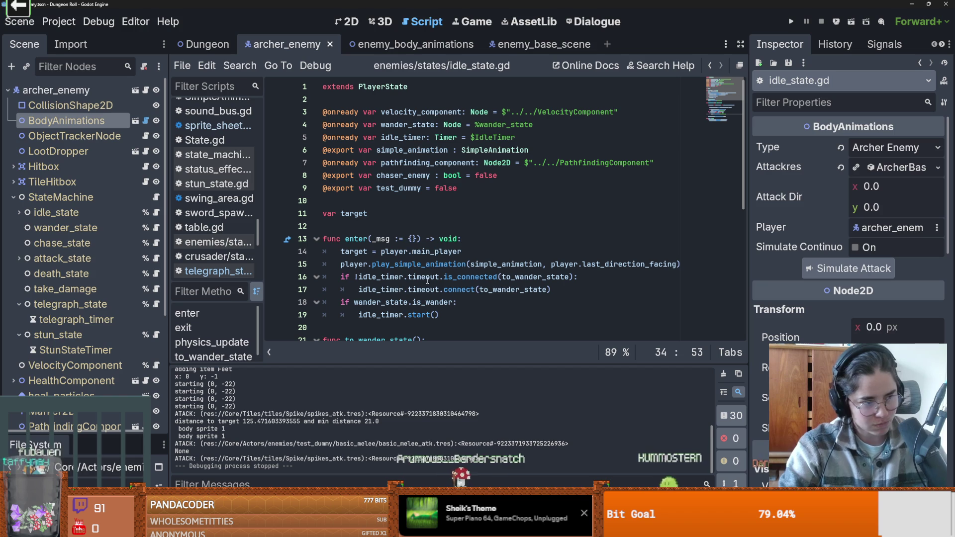
pyautogui.moveTo(418, 275)
pyautogui.scroll(-1, 414, 226)
pyautogui.scroll(1, 414, 225)
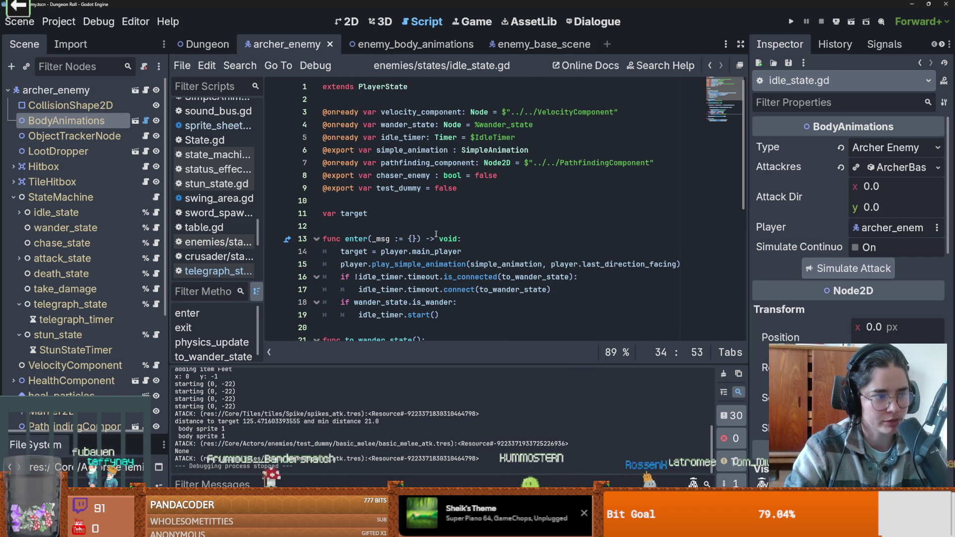
pyautogui.scroll(-1, 450, 239)
pyautogui.scroll(1, 450, 239)
pyautogui.scroll(-1, 450, 238)
pyautogui.scroll(1, 450, 238)
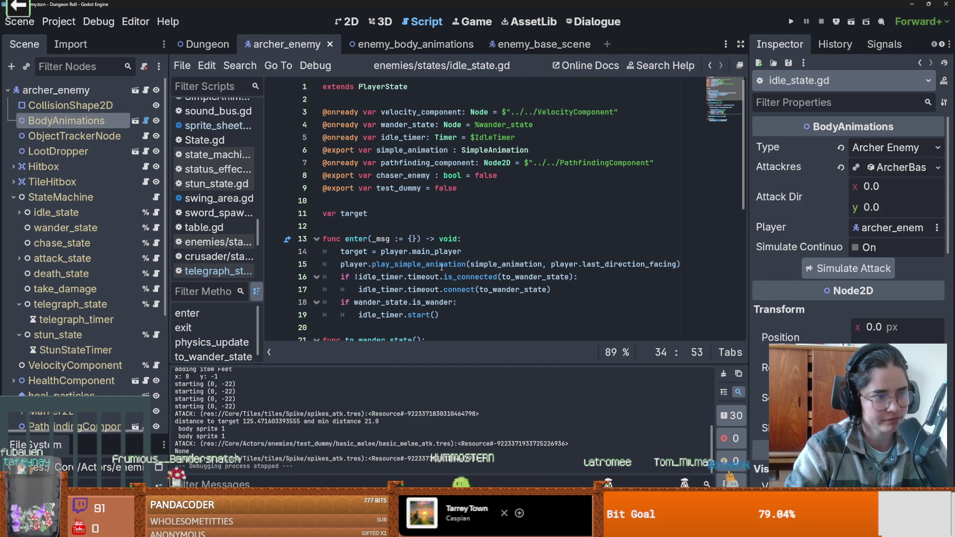
pyautogui.moveTo(442, 254)
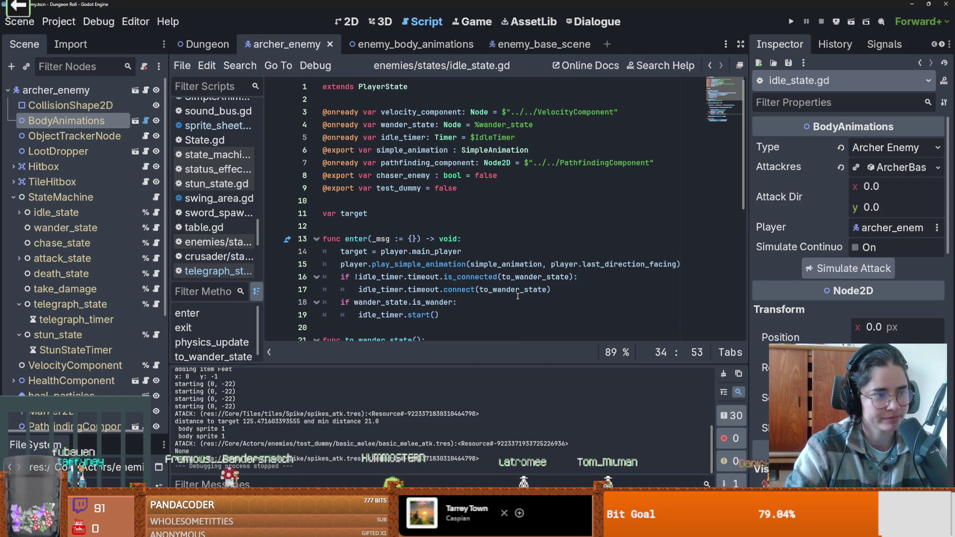
pyautogui.moveTo(521, 260)
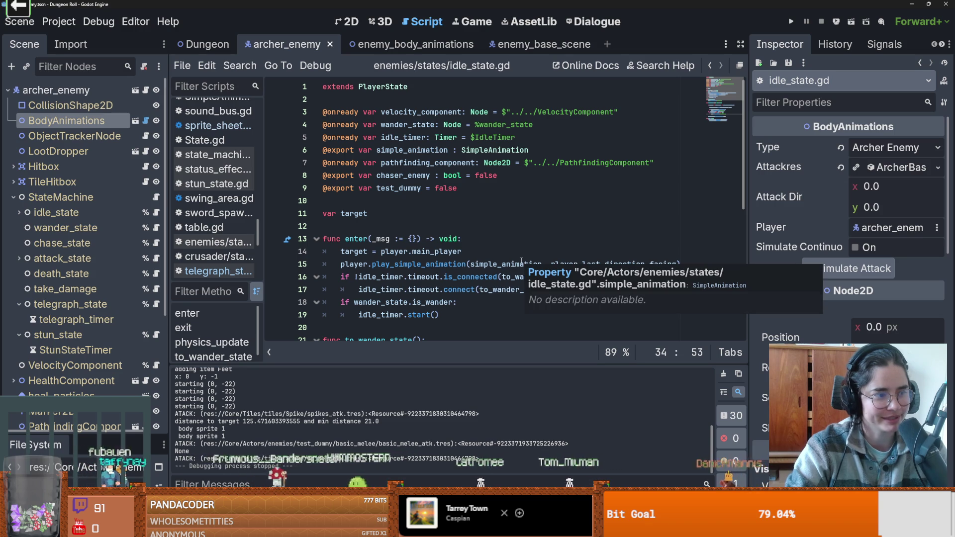
pyautogui.scroll(-3, 521, 260)
pyautogui.scroll(-4, 458, 264)
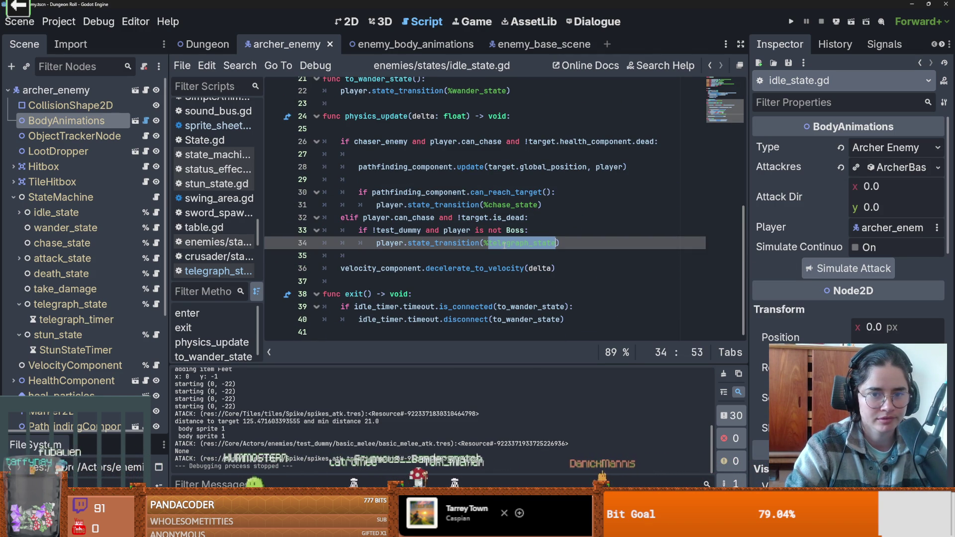
# Place the caret on line 32's chase check, then switch to the Hades 2 guide in Firefox
pyautogui.click(157, 214)
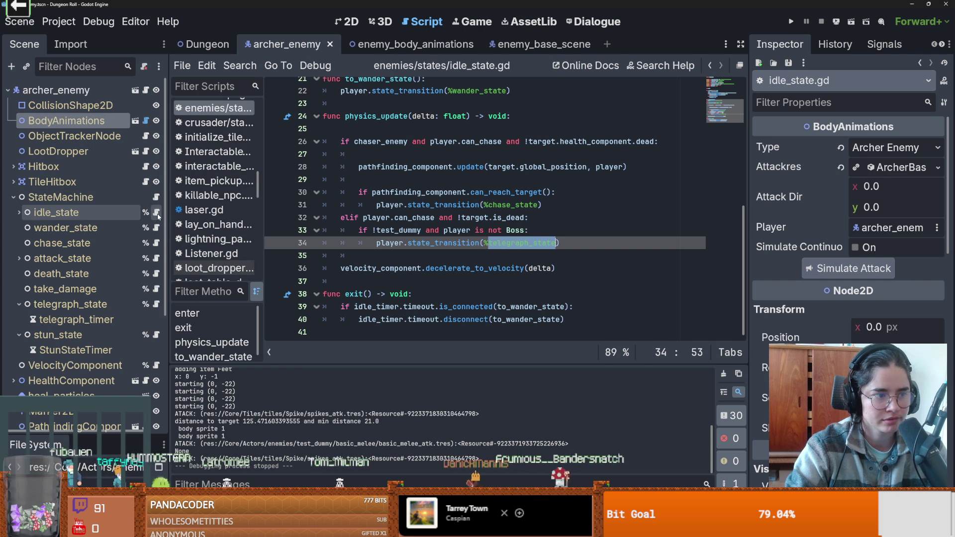
pyautogui.click(429, 217)
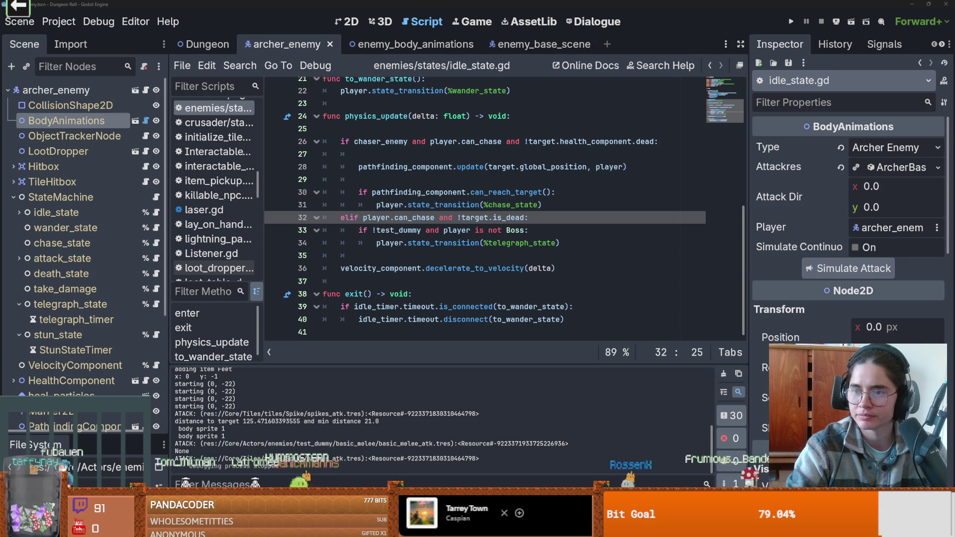
pyautogui.hotkey('alt', 'Tab')
pyautogui.scroll(-5, 689, 297)
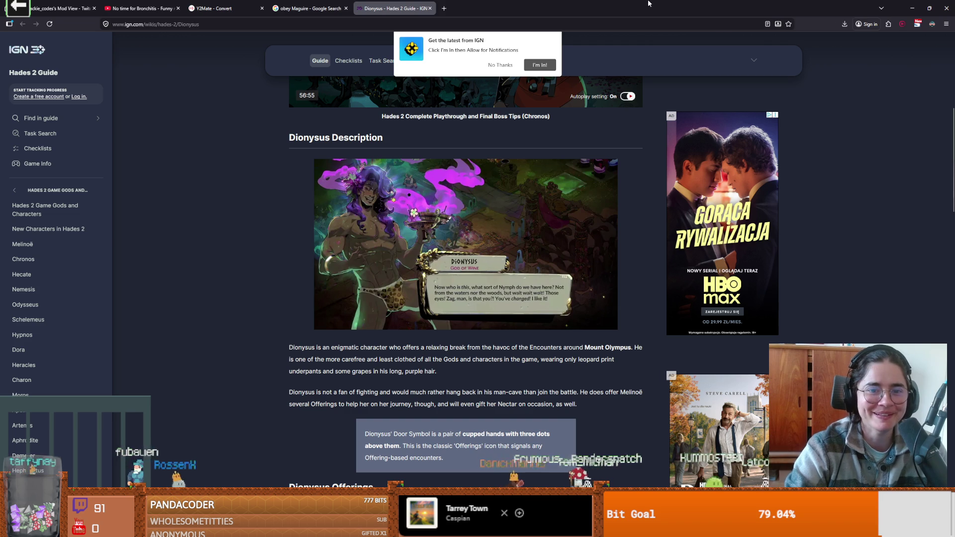
# Switch from the IGN Dionysus page back to the Godot editor
pyautogui.hotkey('alt', 'Tab')
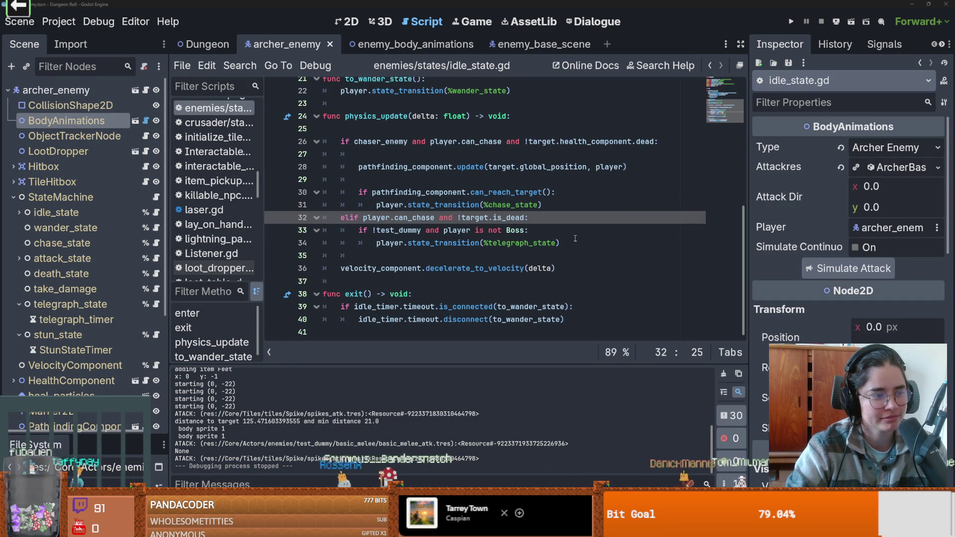
# Save the current scene and scripts with Ctrl+S
pyautogui.click(443, 242)
pyautogui.hotkey('ctrl', 's')
pyautogui.scroll(5, 424, 262)
pyautogui.scroll(-3, 425, 262)
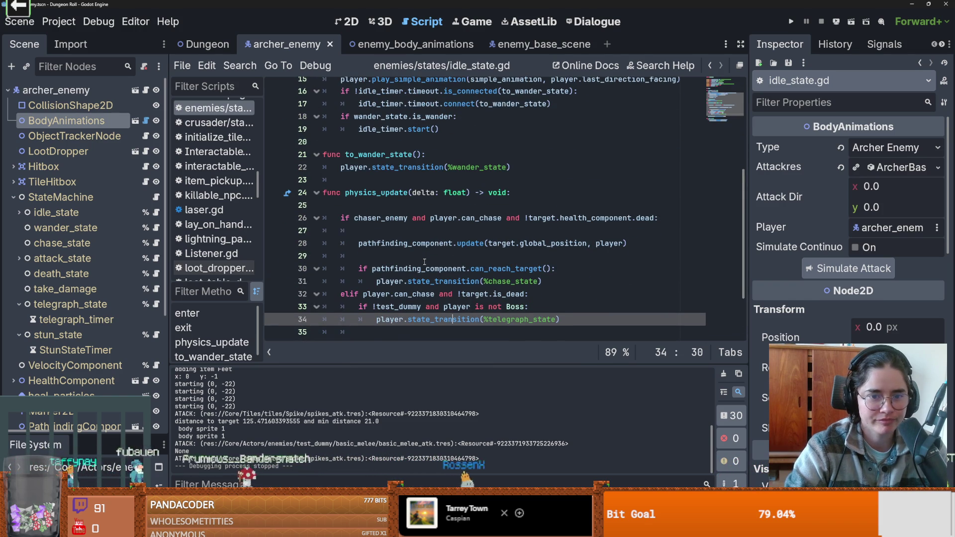
pyautogui.scroll(-3, 425, 262)
# Open attack_state.gd and jump to attack(), which leads to arch_shoot and ARROW_PROJECTILE
pyautogui.click(155, 258)
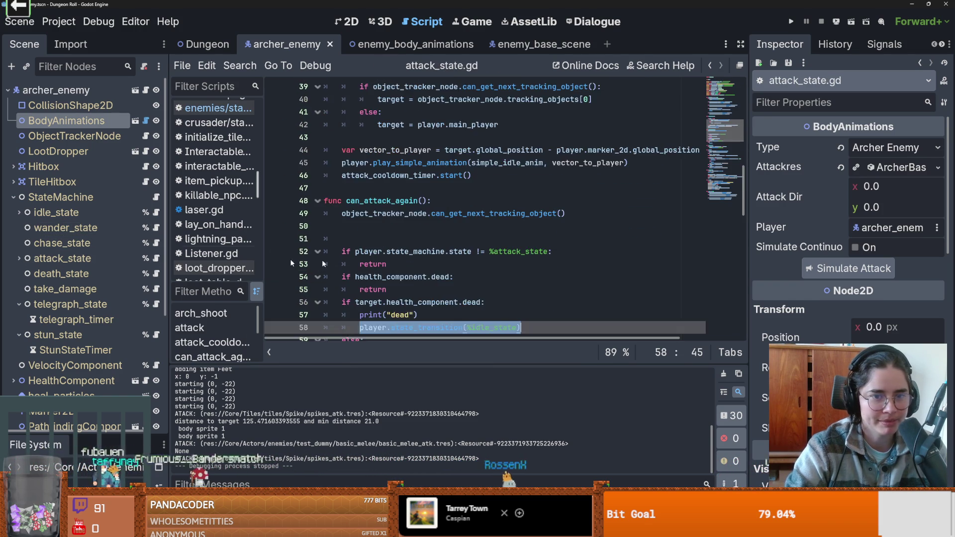
pyautogui.scroll(-1, 485, 260)
pyautogui.scroll(7, 485, 259)
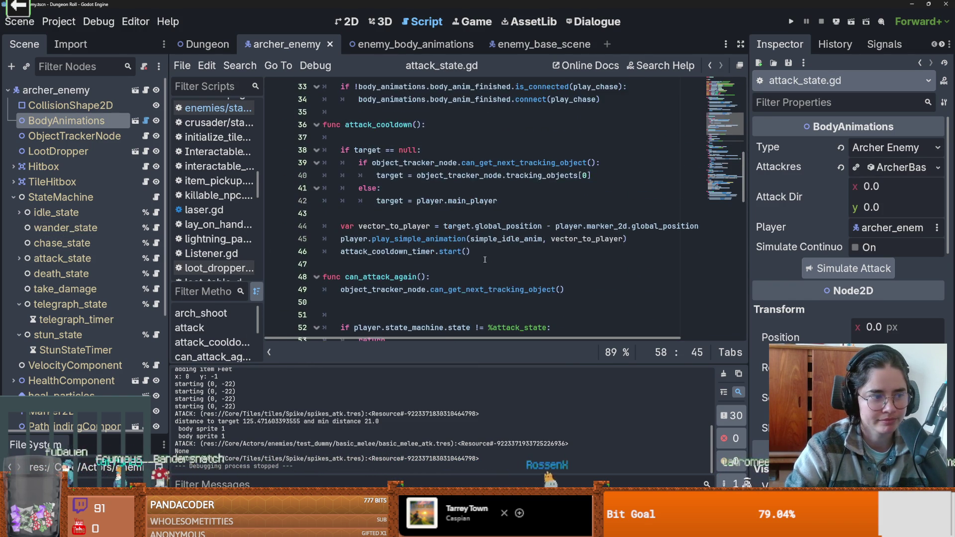
pyautogui.scroll(6, 485, 260)
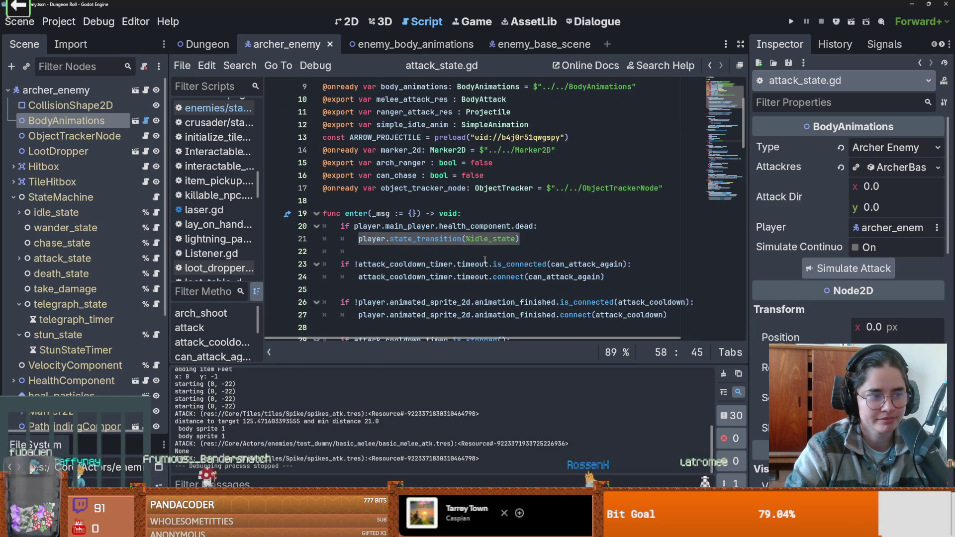
pyautogui.scroll(-5, 485, 259)
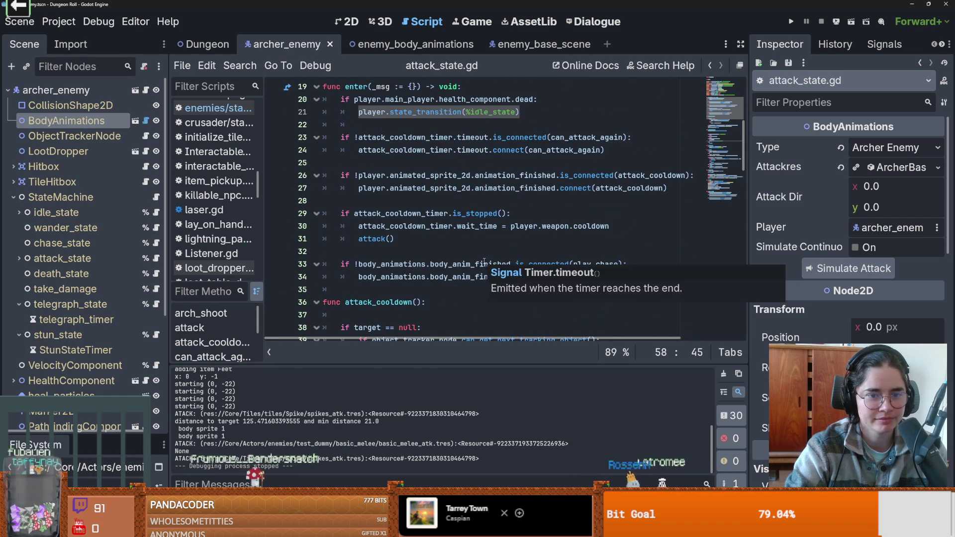
pyautogui.scroll(-3, 477, 257)
pyautogui.keyDown('ctrl'); pyautogui.click(376, 125); pyautogui.keyUp('ctrl')
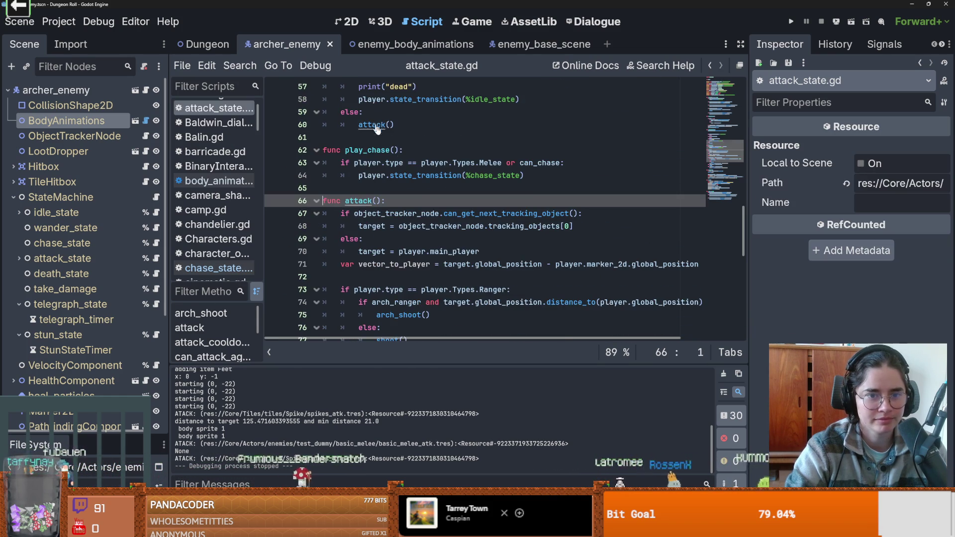
pyautogui.scroll(-4, 509, 264)
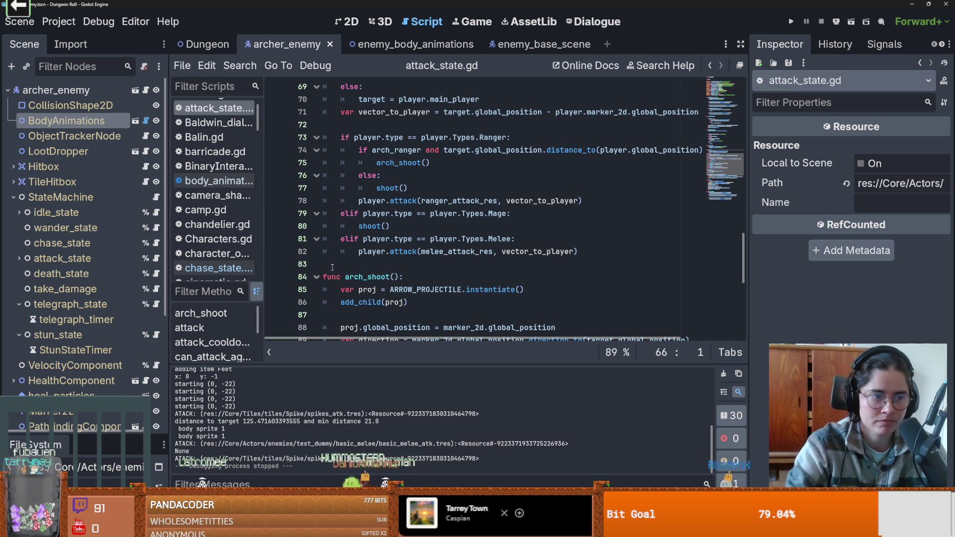
# Glance through EnemyCharacter.gd, then open chase_state.gd
pyautogui.click(146, 90)
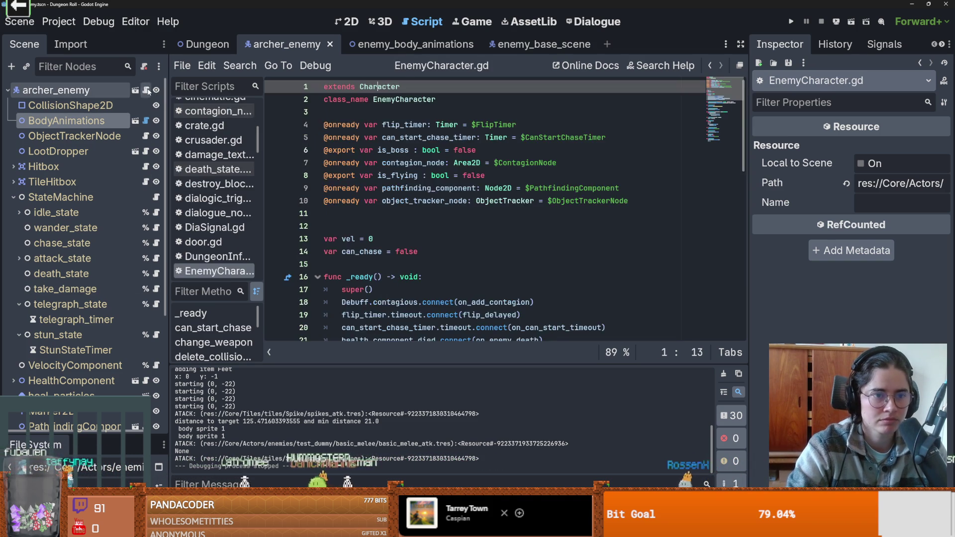
pyautogui.scroll(-7, 440, 250)
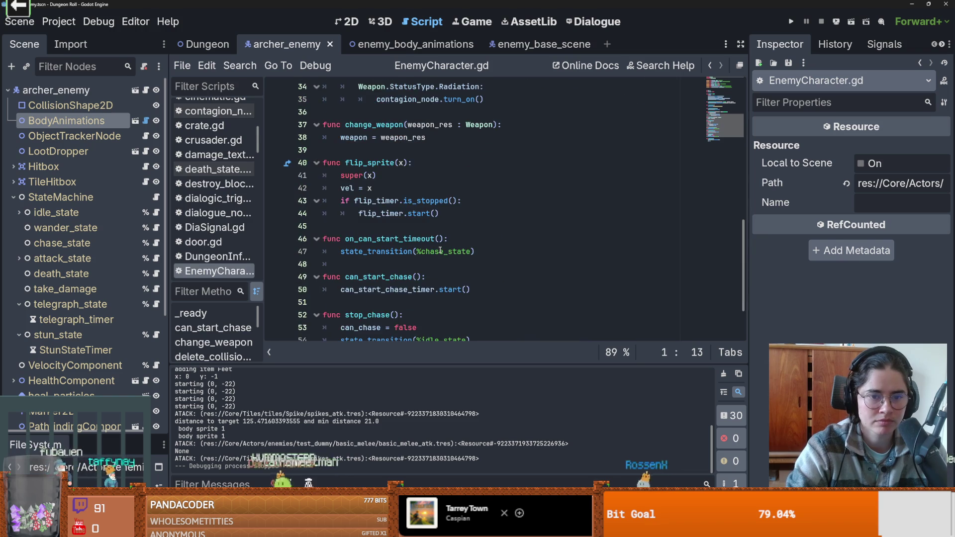
pyautogui.scroll(-2, 440, 250)
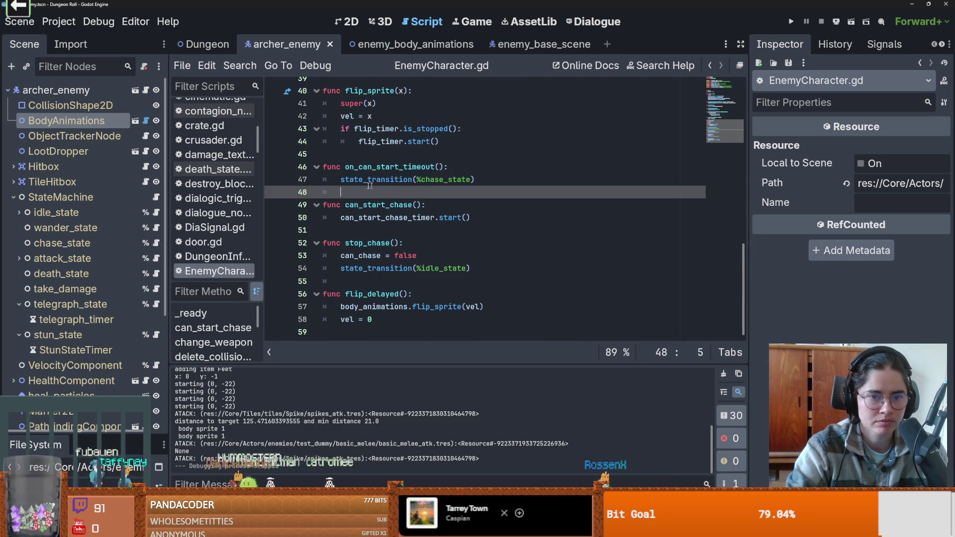
pyautogui.click(157, 243)
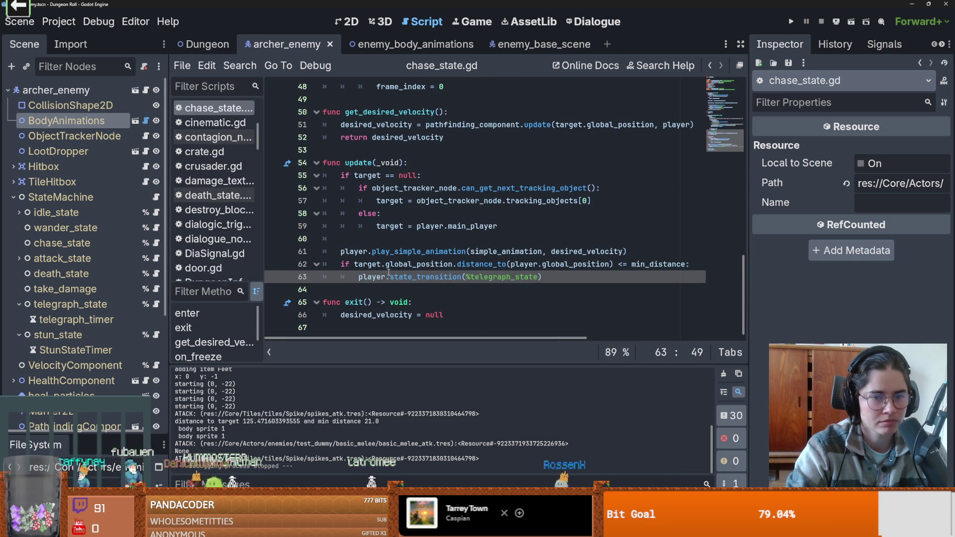
# Replace attack_state on line 29 with telegraph_state copied from line 63, then run the project
pyautogui.click(428, 252)
pyautogui.click(466, 277)
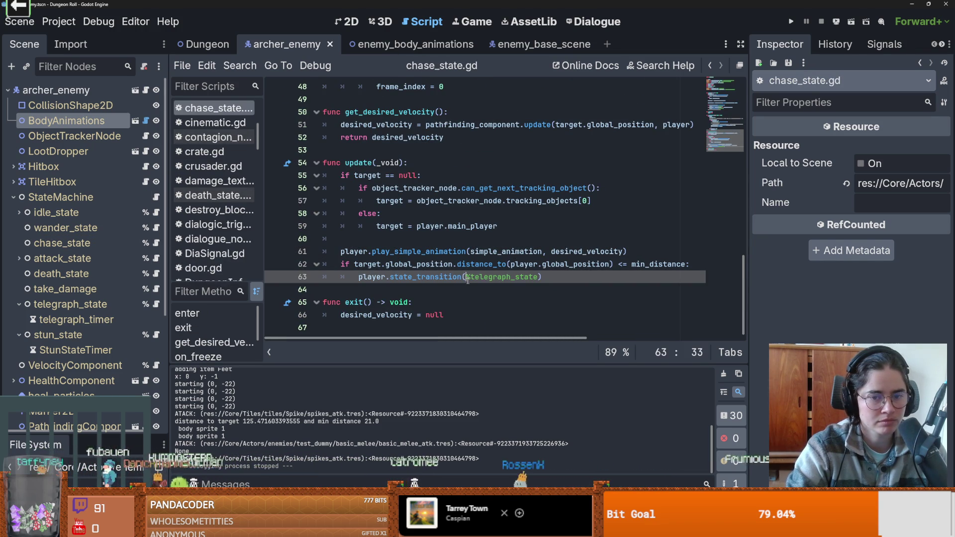
pyautogui.doubleClick(487, 277)
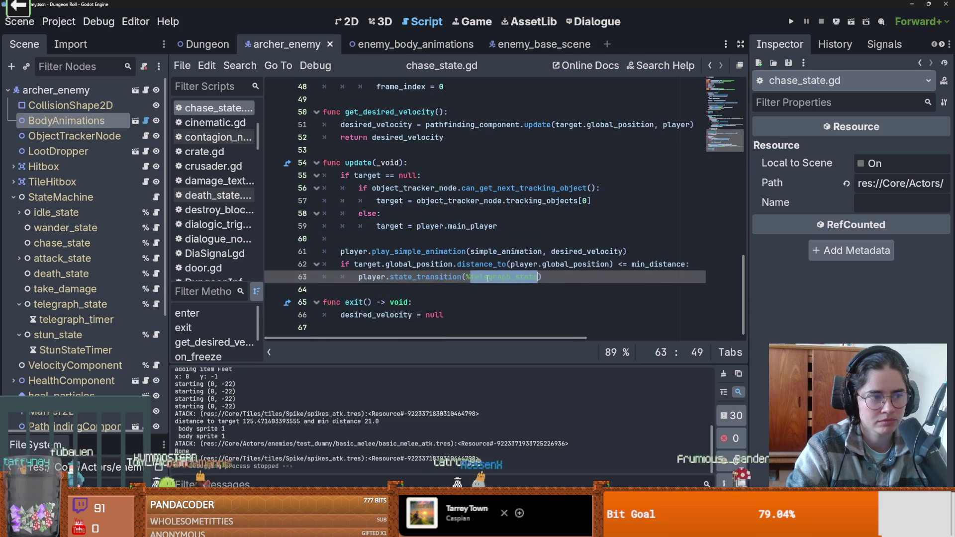
pyautogui.scroll(1, 487, 284)
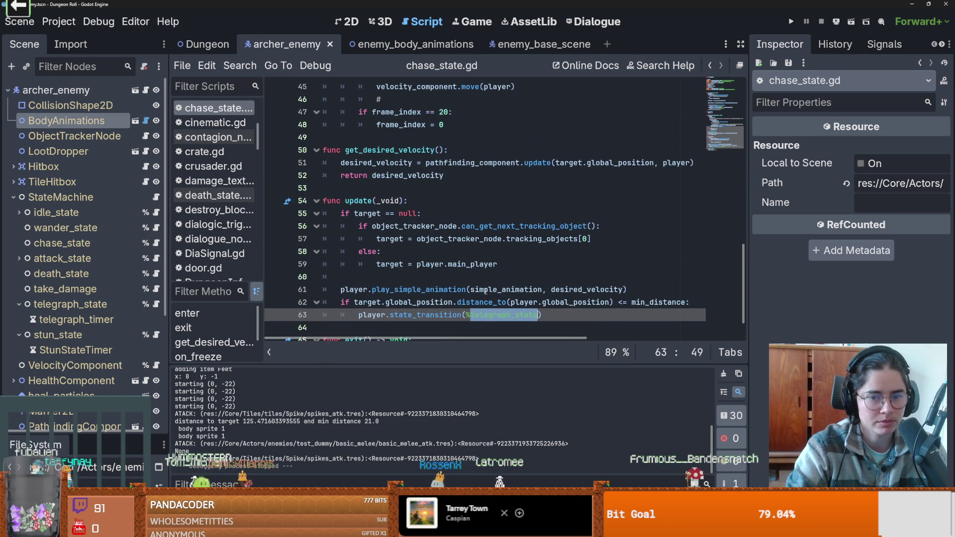
pyautogui.scroll(1, 485, 291)
pyautogui.scroll(8, 485, 291)
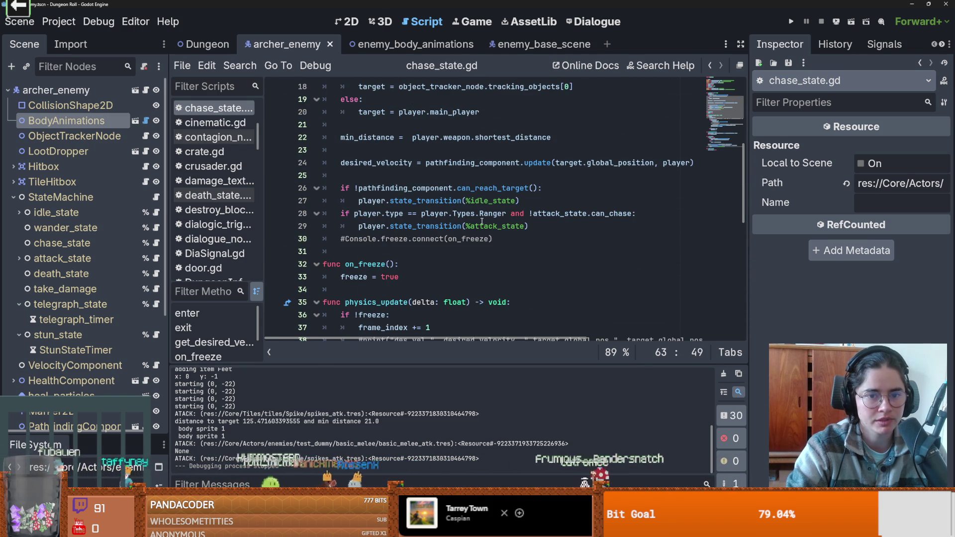
pyautogui.doubleClick(487, 222)
pyautogui.scroll(-10, 526, 229)
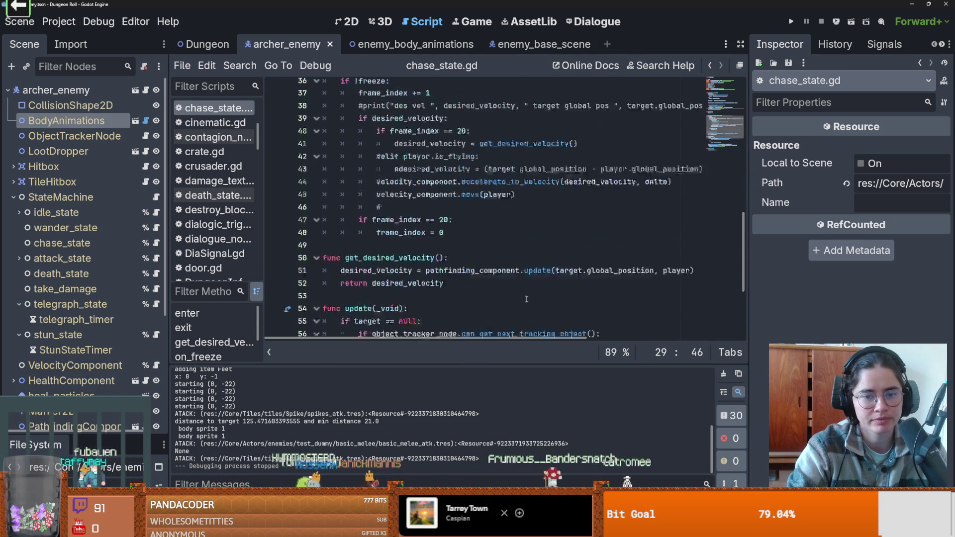
pyautogui.doubleClick(528, 280)
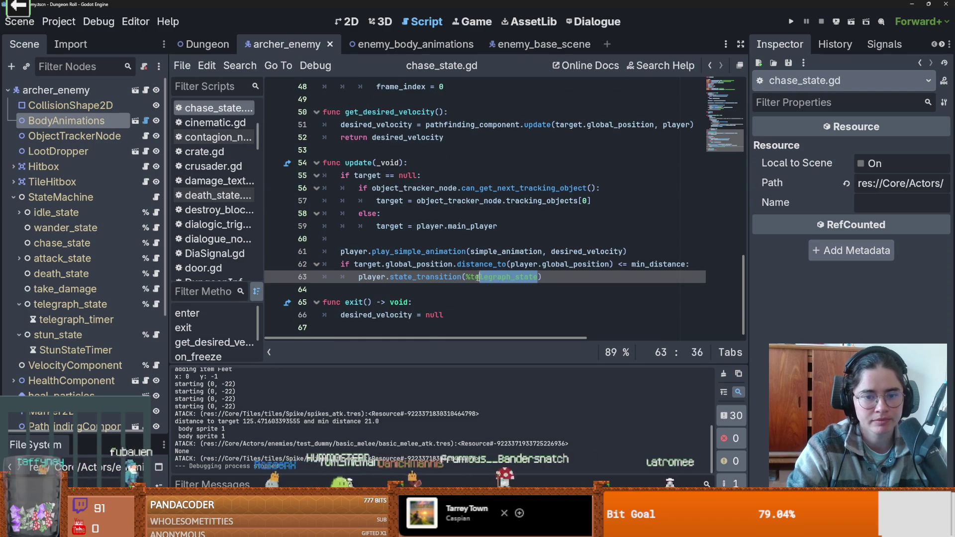
pyautogui.scroll(10, 466, 278)
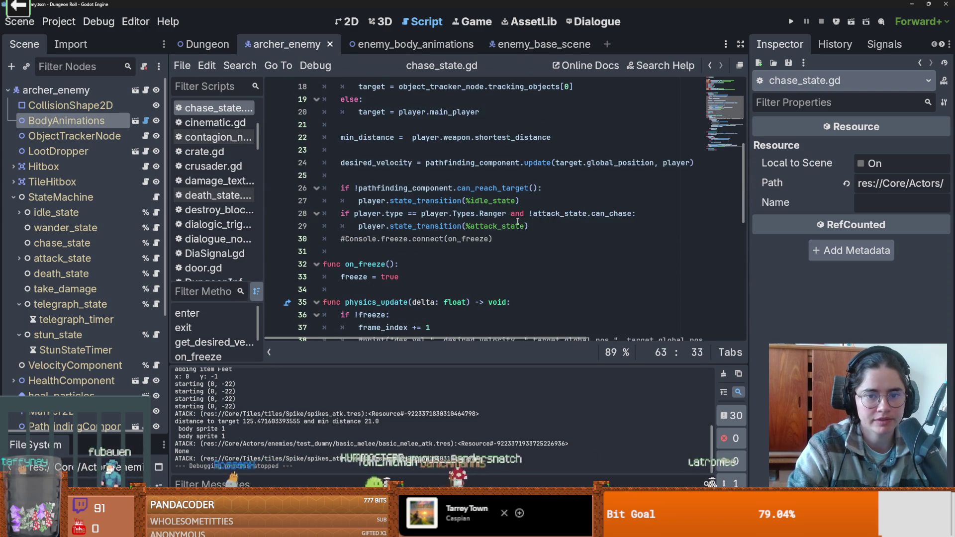
pyautogui.moveTo(528, 226); pyautogui.dragTo(469, 227)
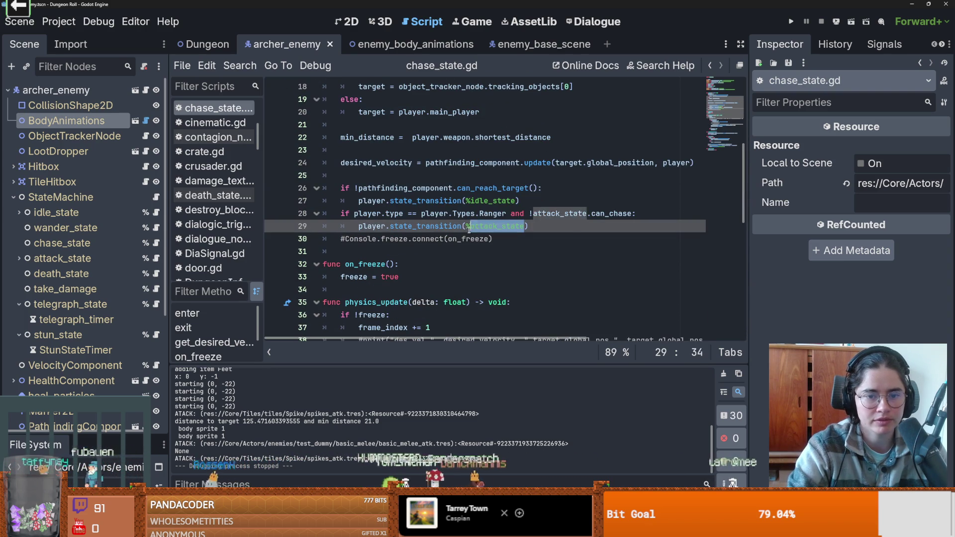
pyautogui.click(792, 23)
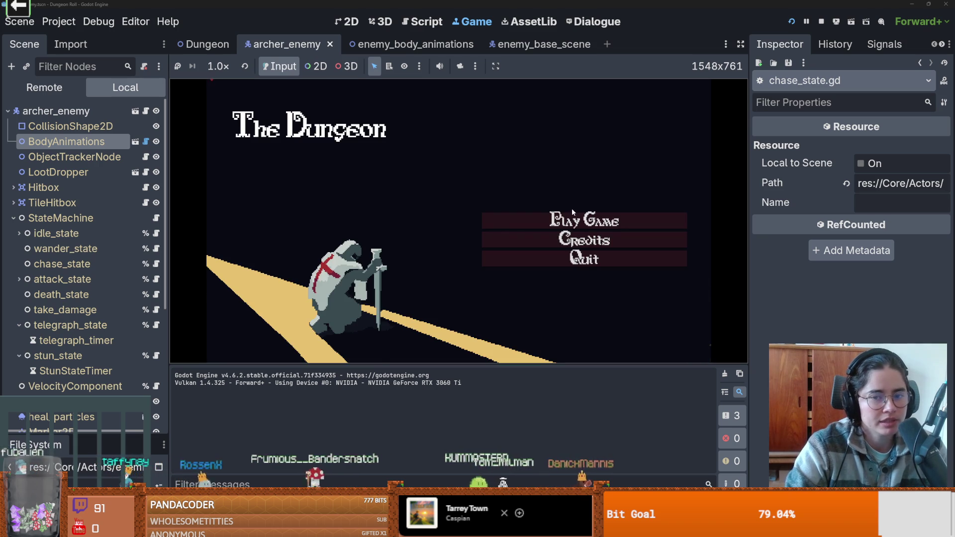
# Start the game, put on the armour at the stand, and walk to the top door
pyautogui.click(570, 220)
pyautogui.press('Left')
pyautogui.press('Up')
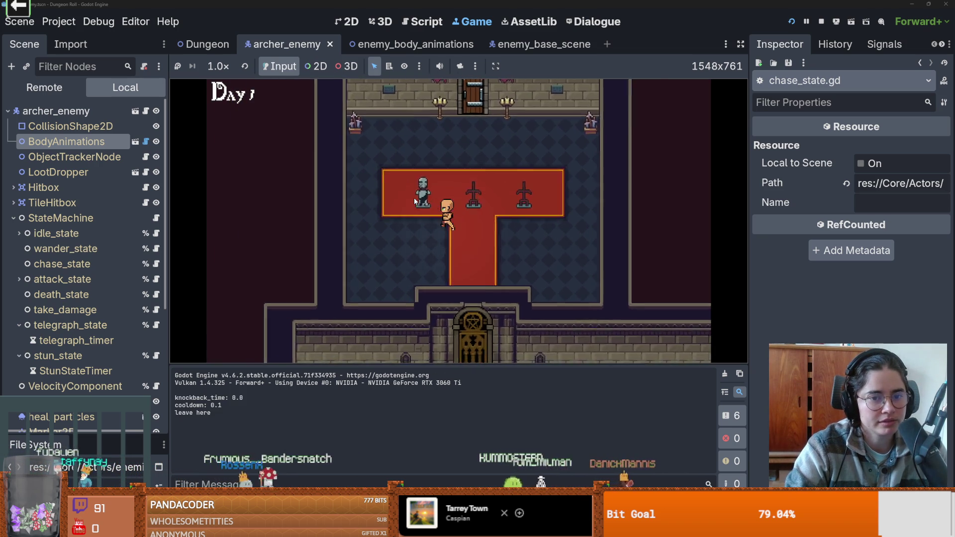
pyautogui.press('e')
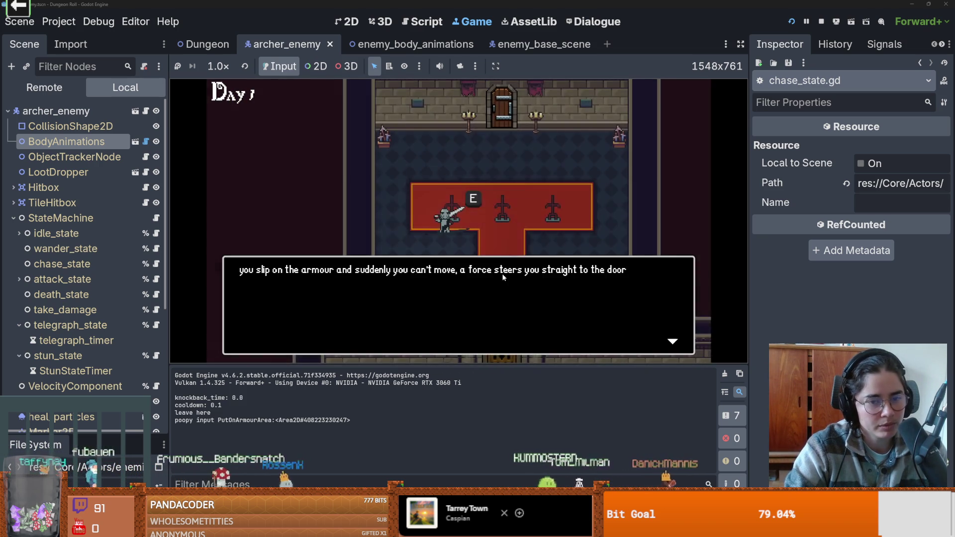
pyautogui.press('e')
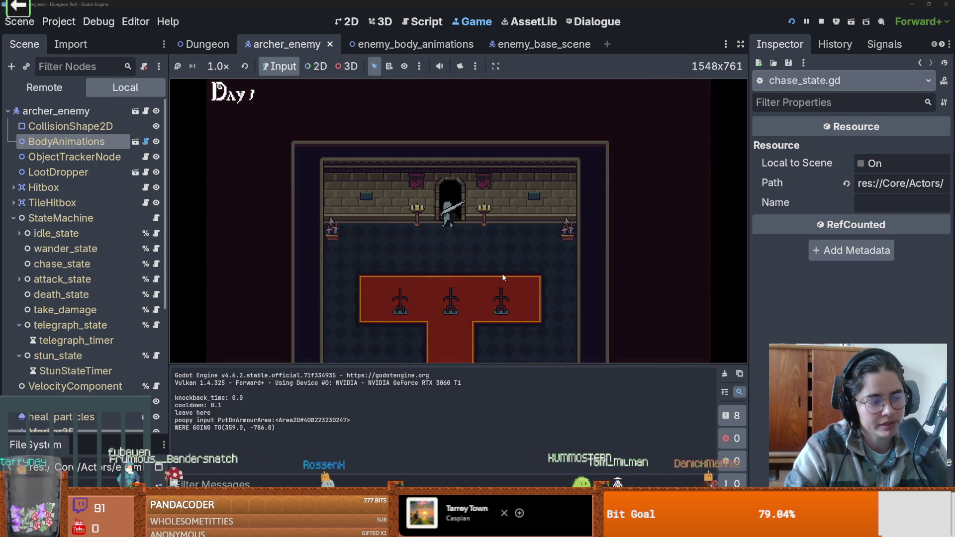
pyautogui.press('Right')
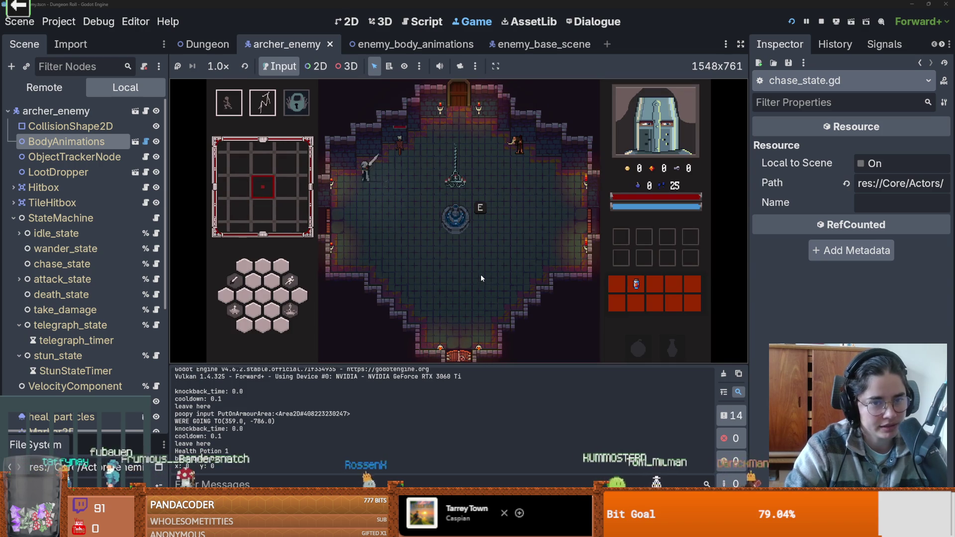
pyautogui.press('Up')
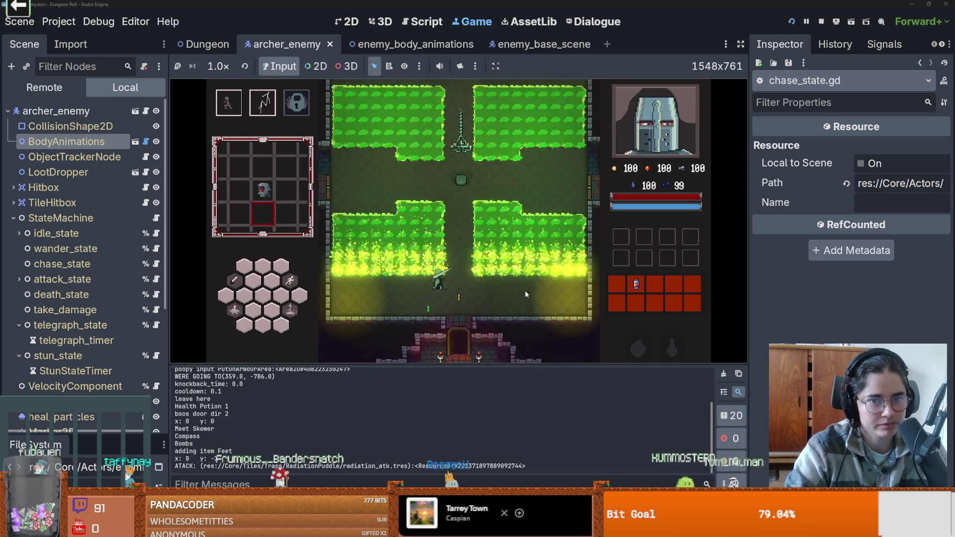
# End the run, start a new run as the ghoul, roam near the goblins, then stop the game
pyautogui.press('Escape')
pyautogui.click(463, 256)
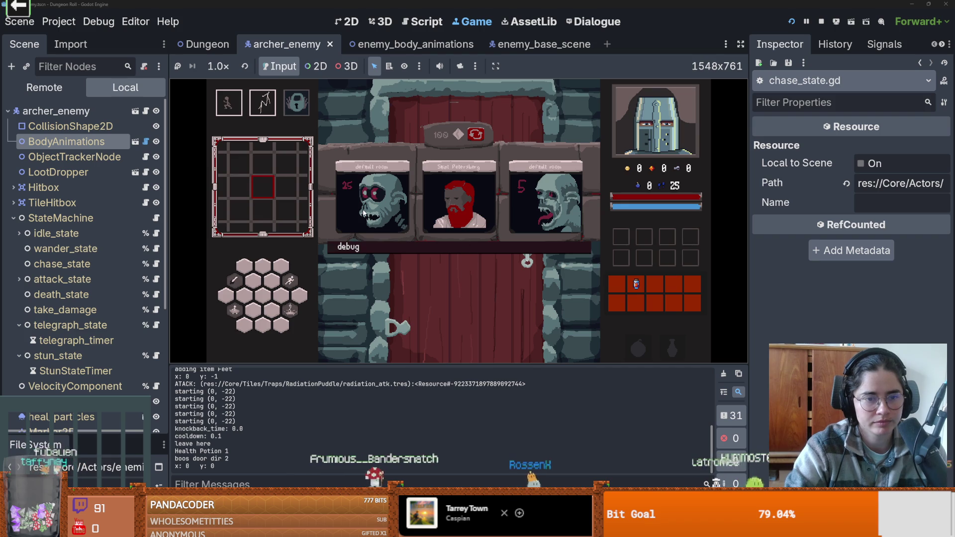
pyautogui.click(562, 209)
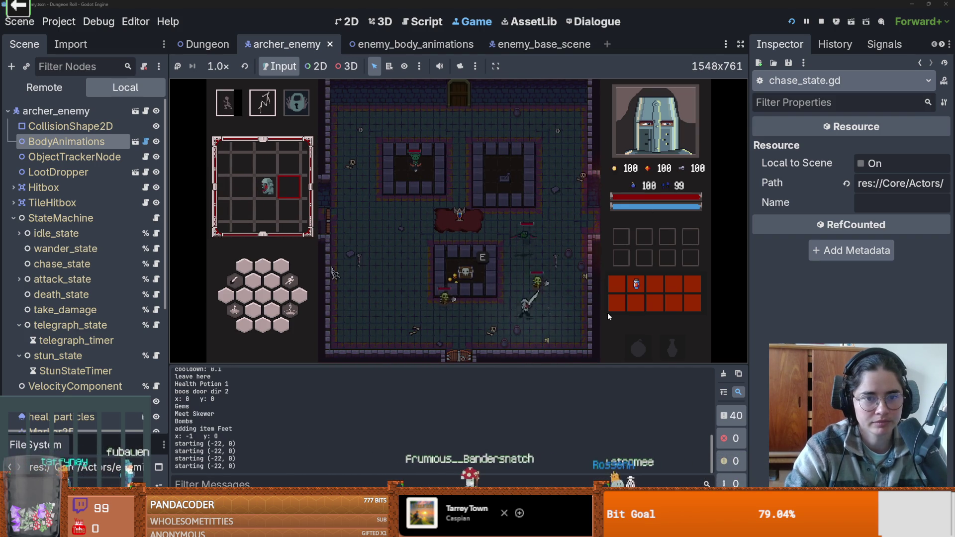
pyautogui.press('w')
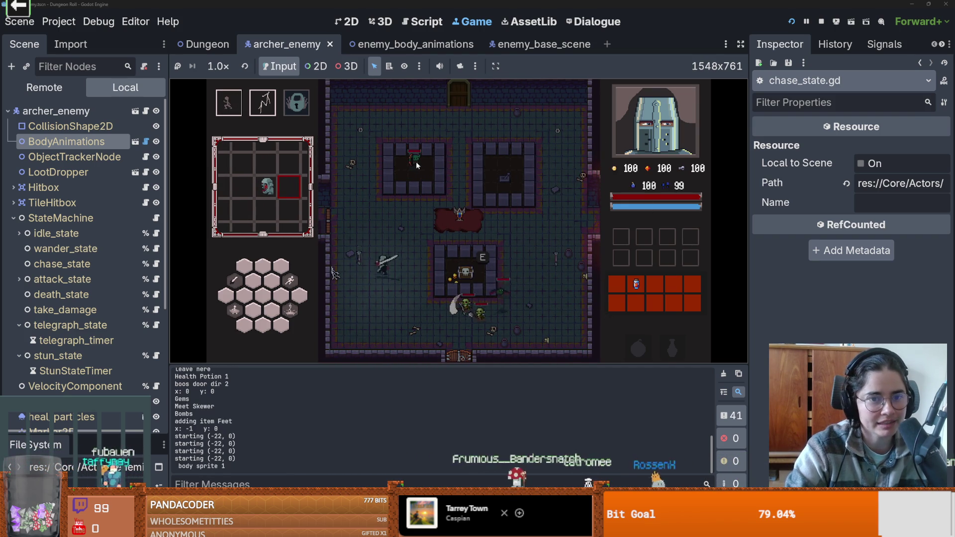
pyautogui.press('d')
pyautogui.press('s')
pyautogui.press('d')
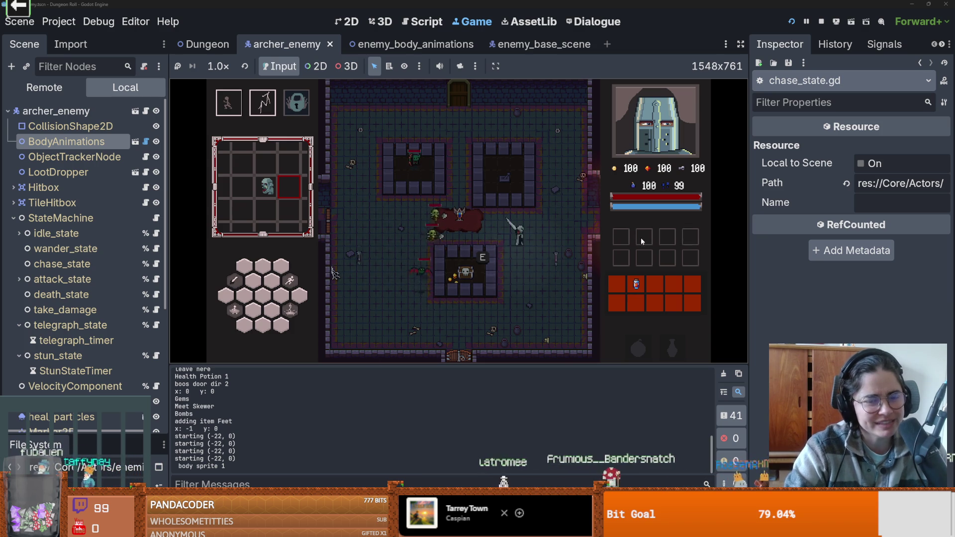
pyautogui.press('w')
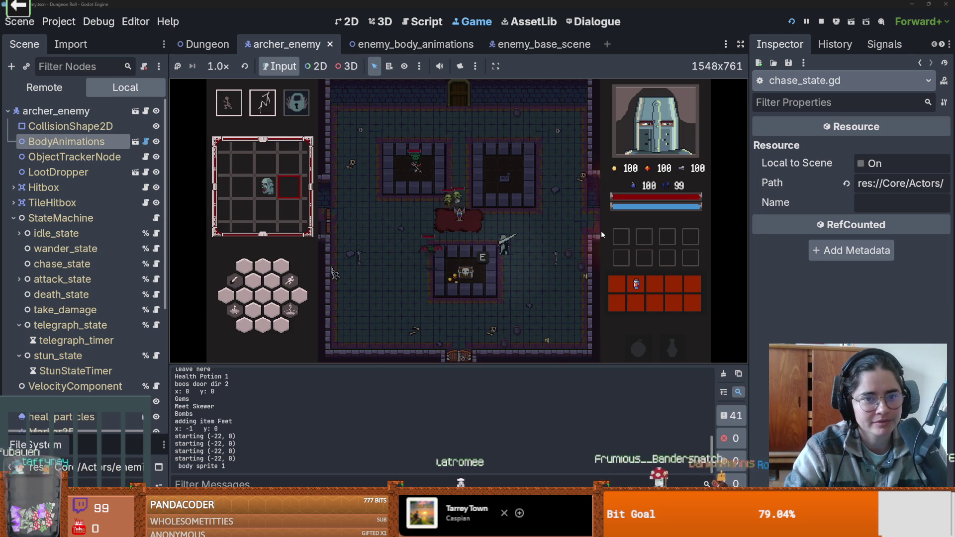
pyautogui.press('s')
pyautogui.click(821, 21)
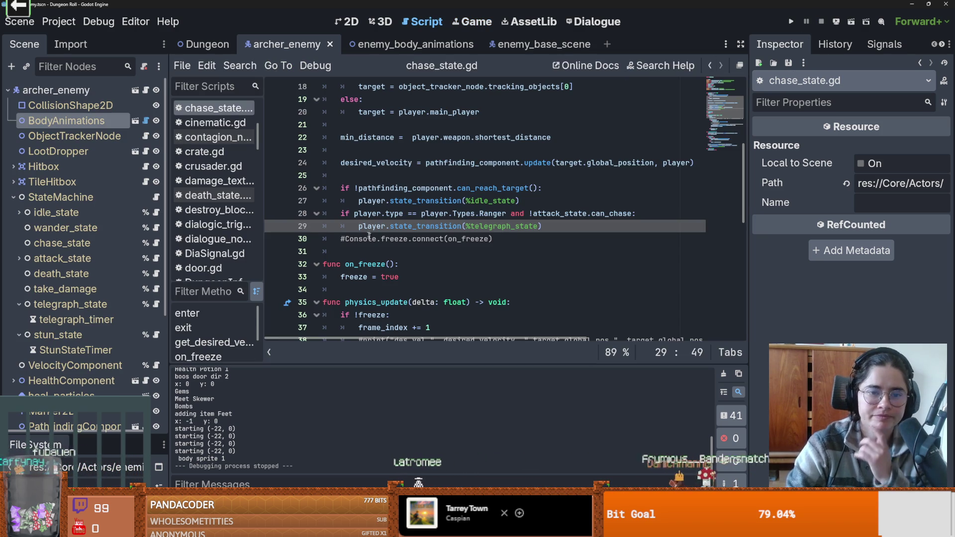
# Read through idle_state.gd, then select attack_state and open telegraph_state.gd
pyautogui.scroll(1, 480, 269)
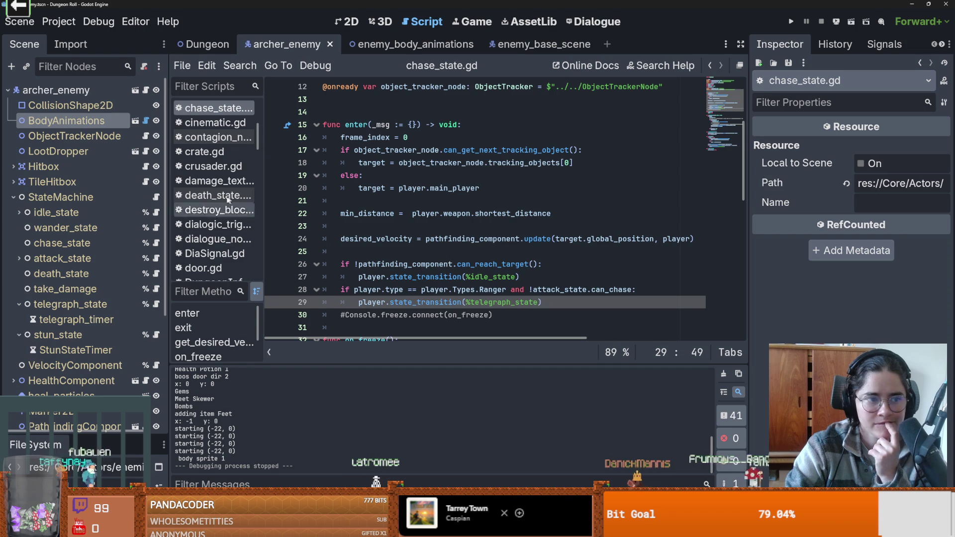
pyautogui.click(156, 213)
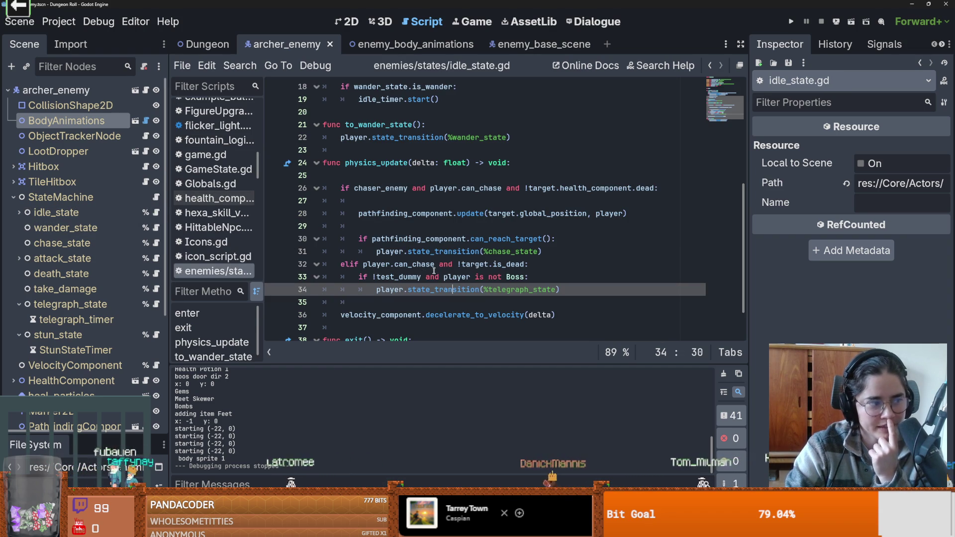
pyautogui.scroll(-1, 431, 269)
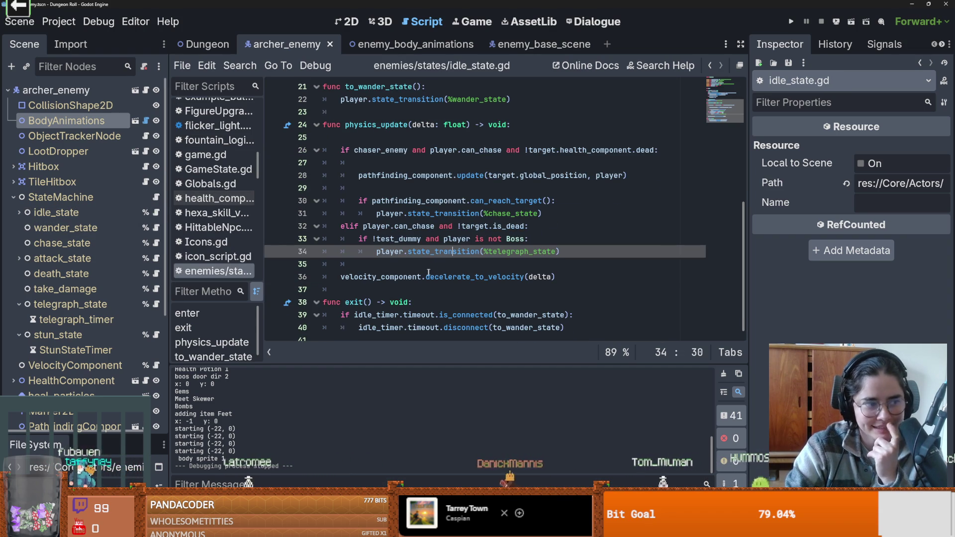
pyautogui.scroll(7, 434, 272)
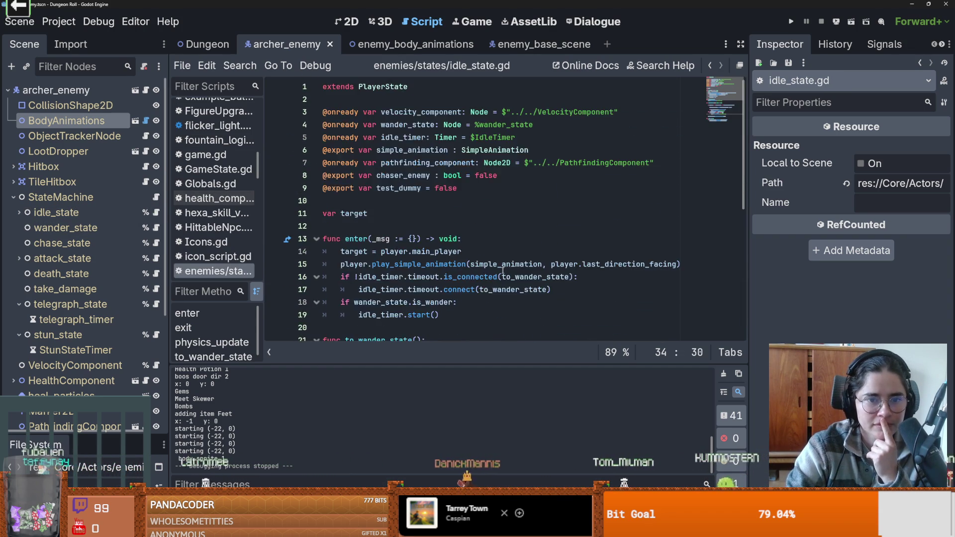
pyautogui.scroll(-4, 447, 266)
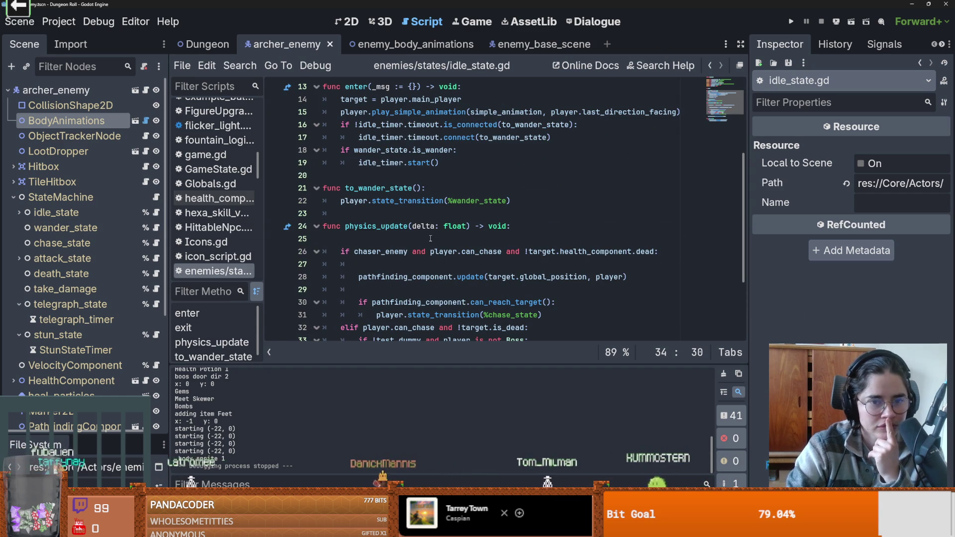
pyautogui.scroll(3, 431, 240)
pyautogui.scroll(2, 431, 240)
pyautogui.scroll(-7, 431, 240)
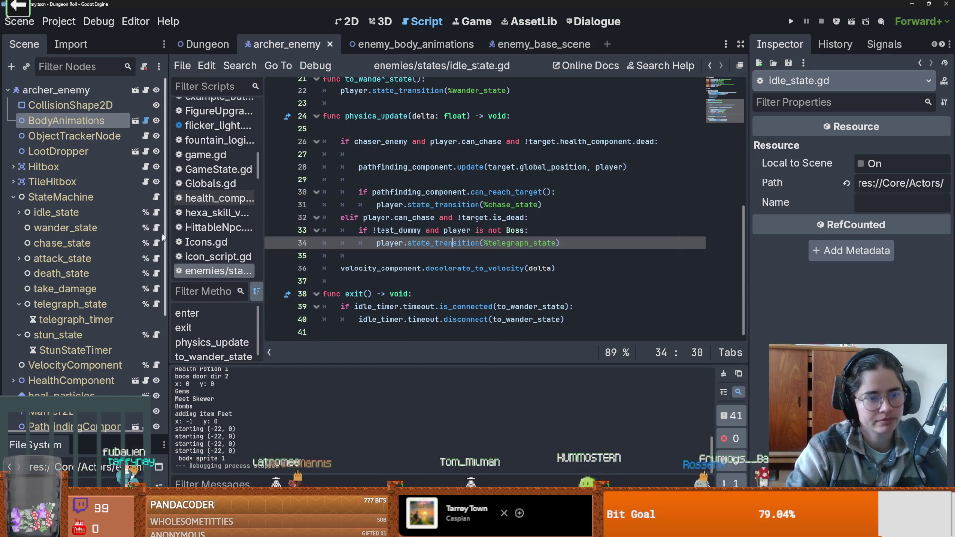
pyautogui.click(59, 258)
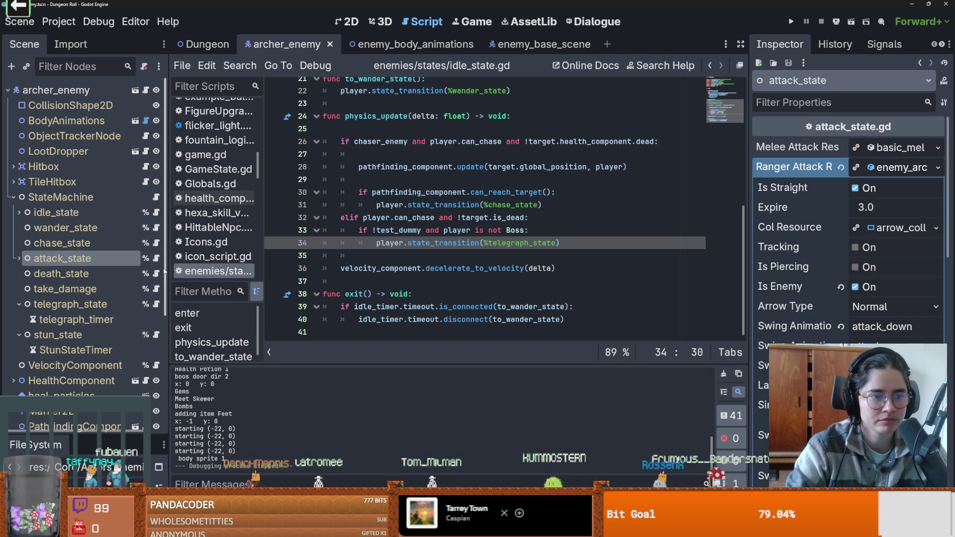
pyautogui.click(156, 304)
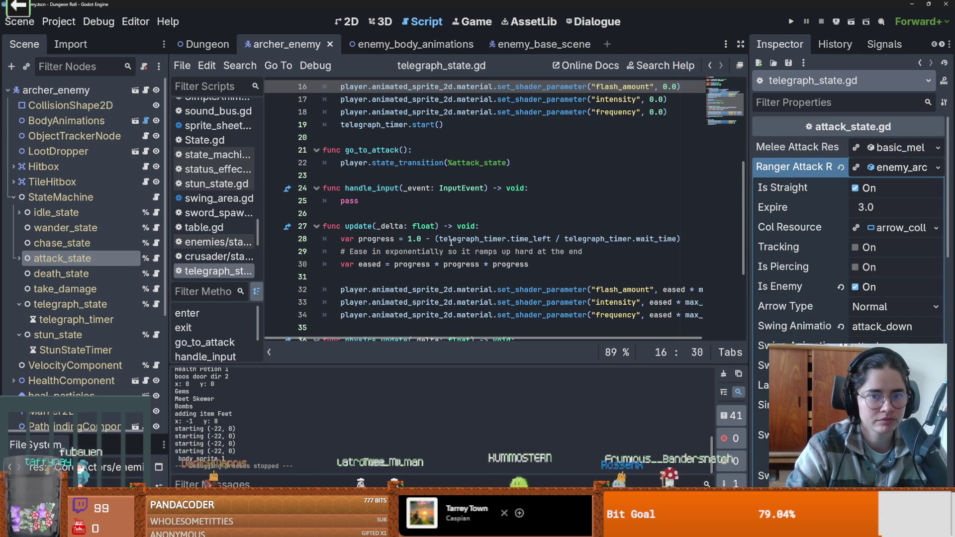
# Search all project files for %attack_state with Find in Files
pyautogui.moveTo(507, 162)
pyautogui.mouseDown()
pyautogui.moveTo(440, 163)
pyautogui.moveTo(448, 163)
pyautogui.mouseUp()
pyautogui.scroll(3, 427, 175)
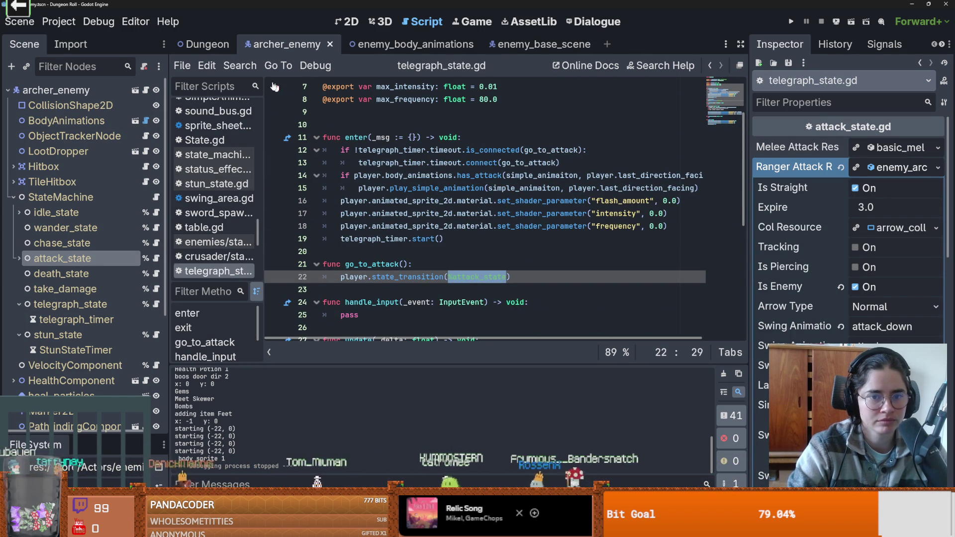
pyautogui.click(246, 72)
pyautogui.click(248, 151)
pyautogui.click(464, 332)
# Review the attack_state uses in chase_state.gd, then open attack_state.gd
pyautogui.scroll(-1, 413, 402)
pyautogui.click(409, 444)
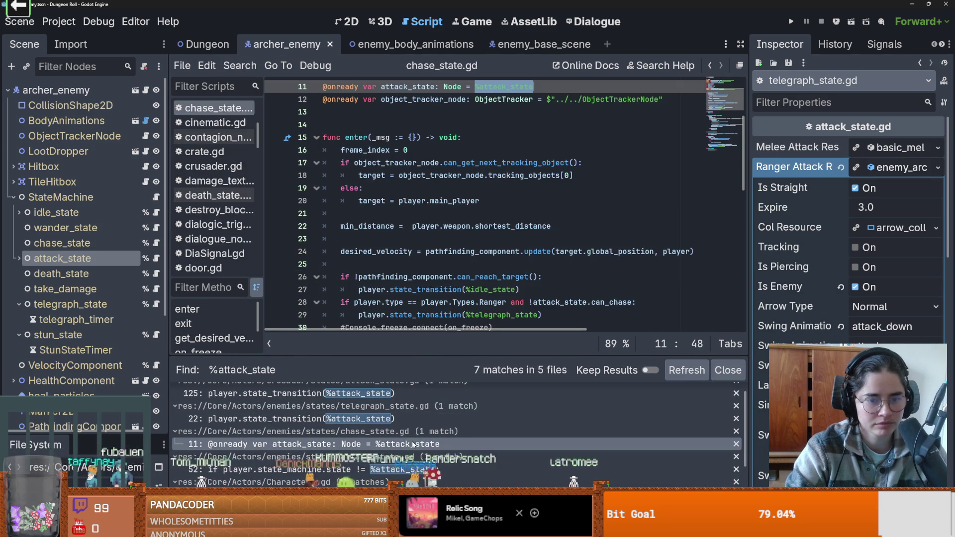
pyautogui.scroll(-5, 466, 169)
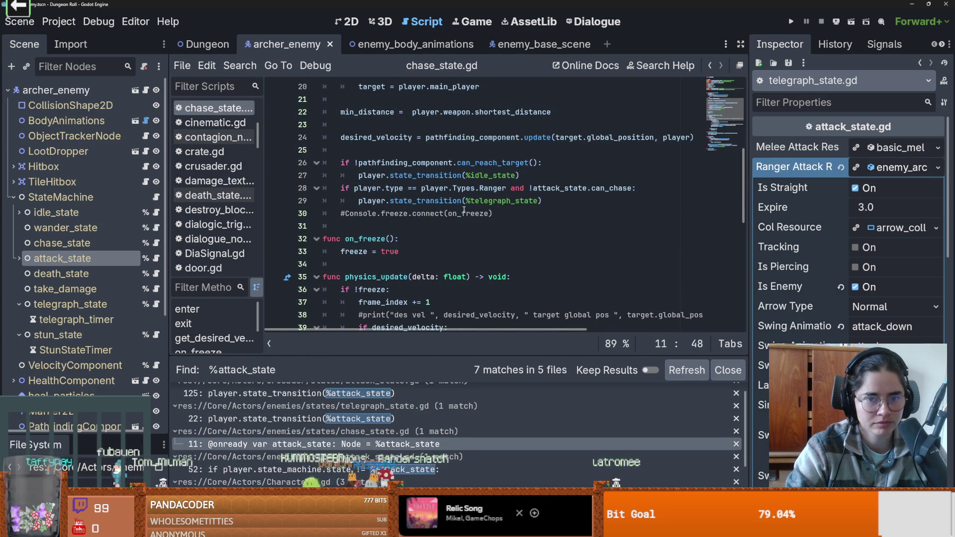
pyautogui.scroll(4, 463, 204)
pyautogui.doubleClick(408, 130)
pyautogui.scroll(-5, 460, 194)
pyautogui.scroll(-3, 461, 194)
pyautogui.scroll(7, 473, 218)
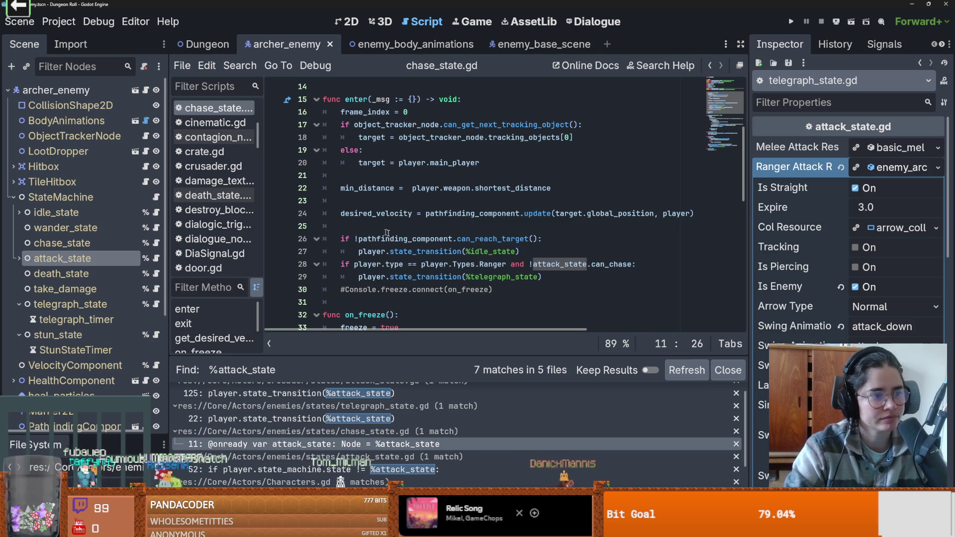
pyautogui.scroll(-10, 379, 230)
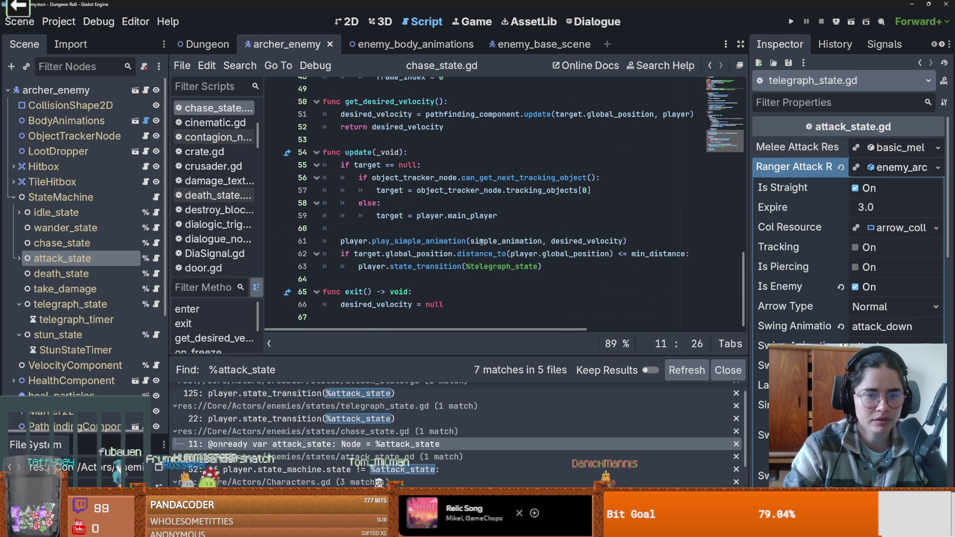
pyautogui.scroll(5, 481, 241)
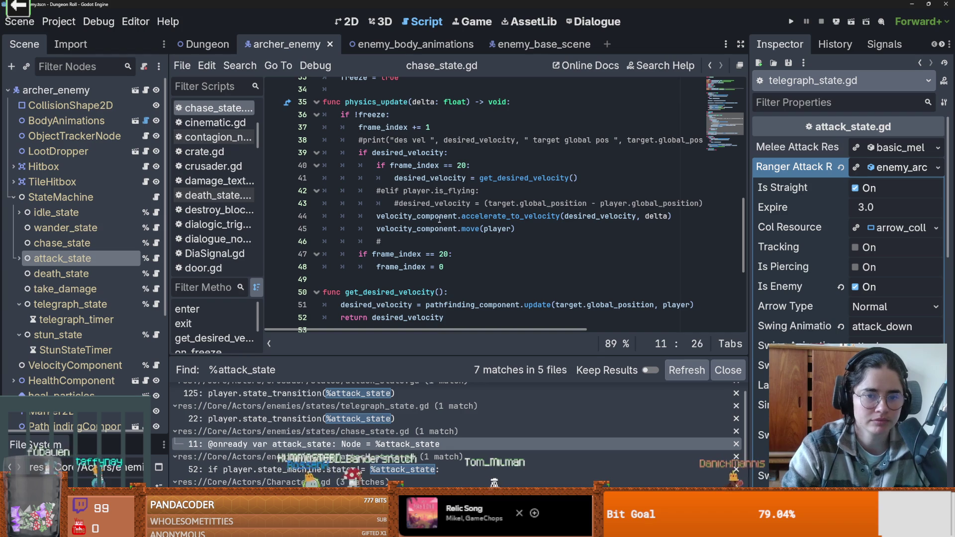
pyautogui.click(155, 258)
pyautogui.scroll(-5, 448, 262)
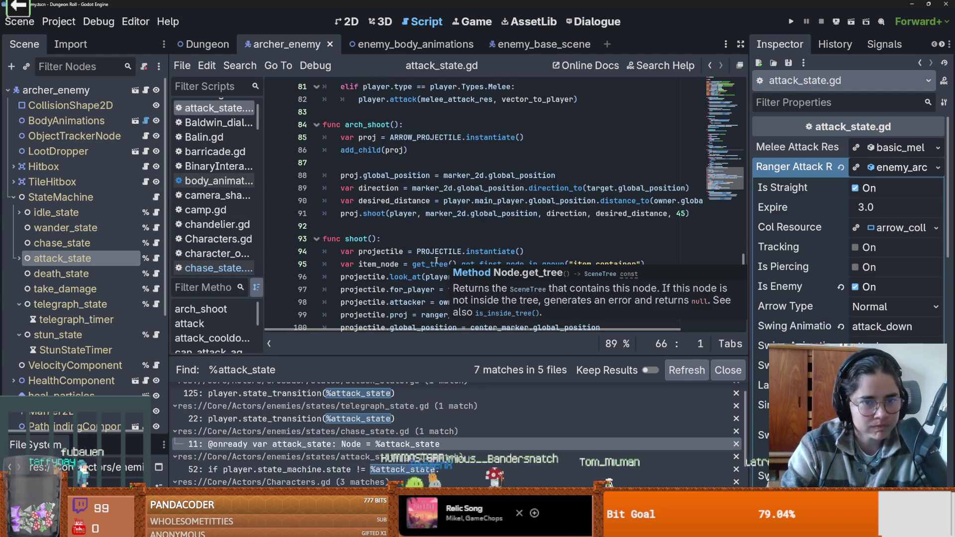
# Inspect AttackCooldownTimer under attack_state: 2.0 s wait time, one shot
pyautogui.click(19, 258)
pyautogui.click(62, 272)
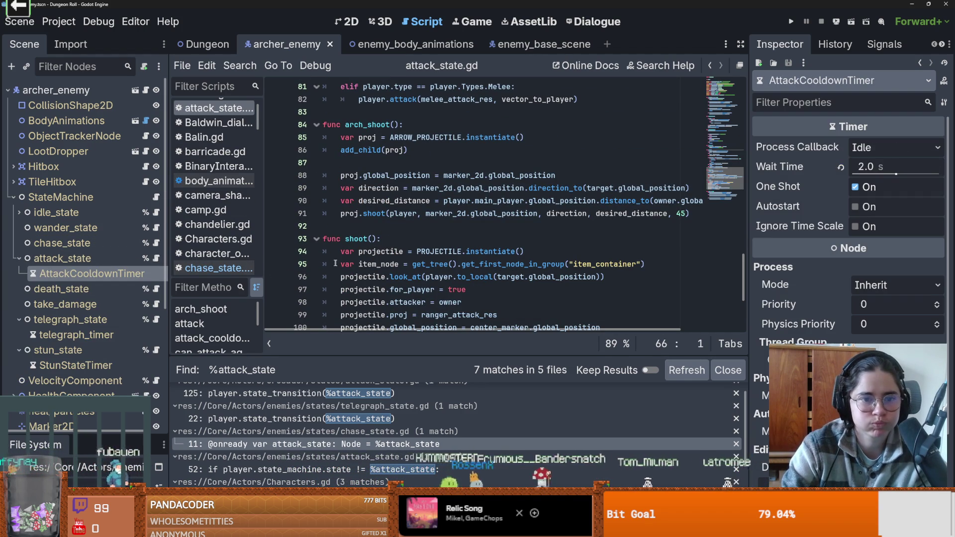
pyautogui.scroll(4, 355, 262)
# Highlight arch_shoot, shoot and attack in attack_state.gd, then switch to the browser
pyautogui.doubleClick(403, 162)
pyautogui.doubleClick(391, 188)
pyautogui.scroll(-7, 419, 238)
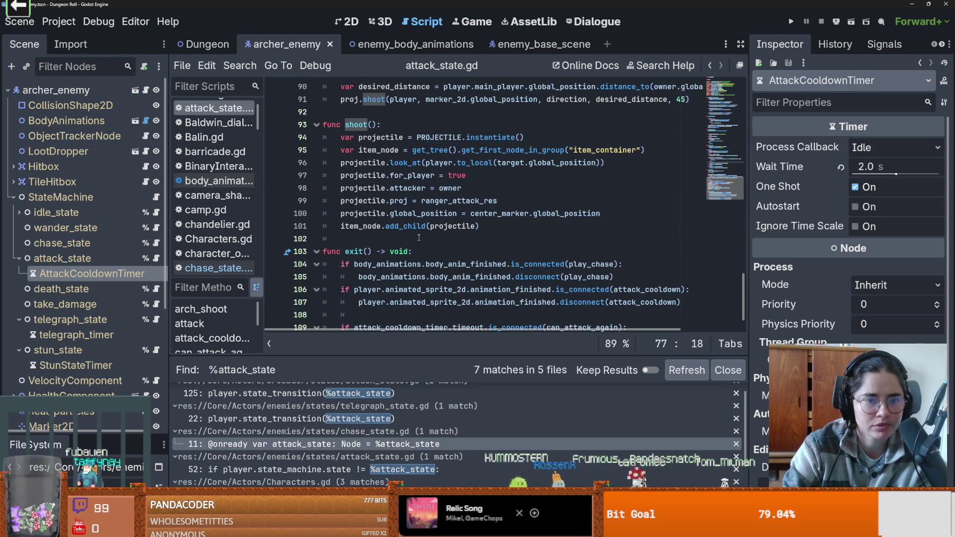
pyautogui.scroll(3, 419, 238)
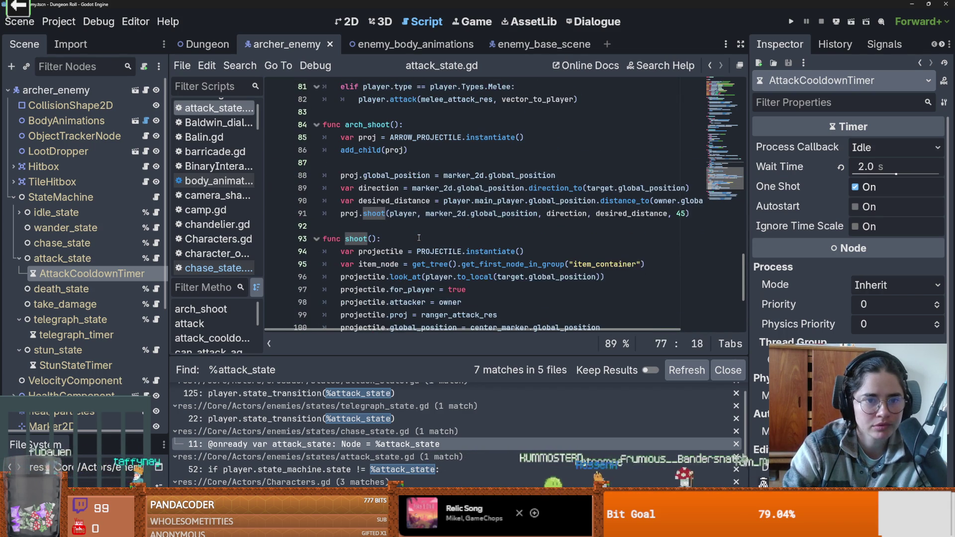
pyautogui.scroll(11, 419, 238)
pyautogui.doubleClick(373, 239)
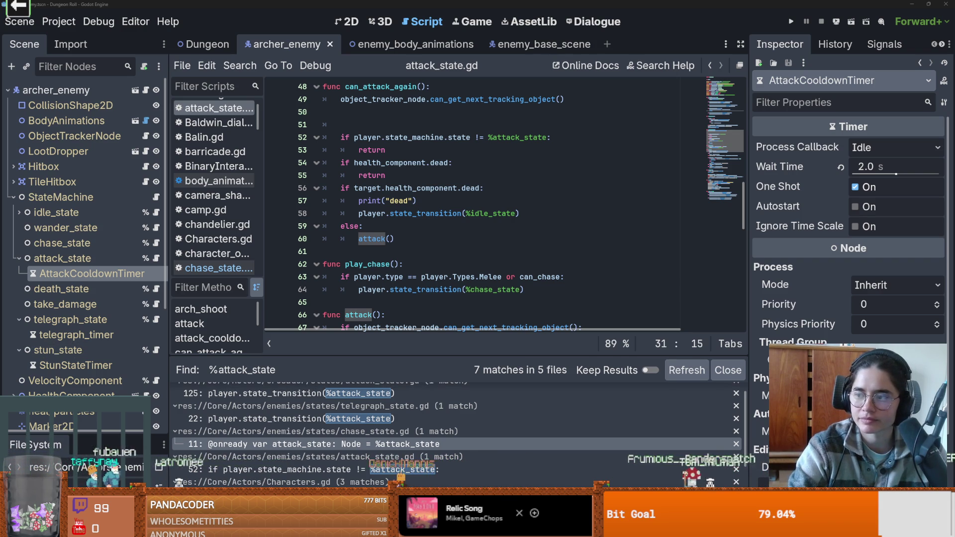
pyautogui.hotkey('alt', 'Tab')
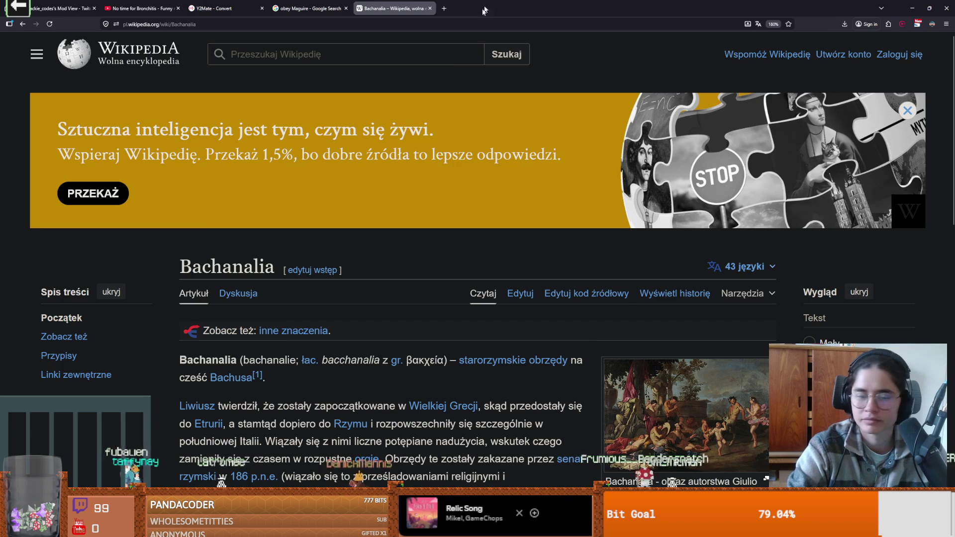
pyautogui.scroll(-5, 347, 218)
pyautogui.scroll(3, 243, 262)
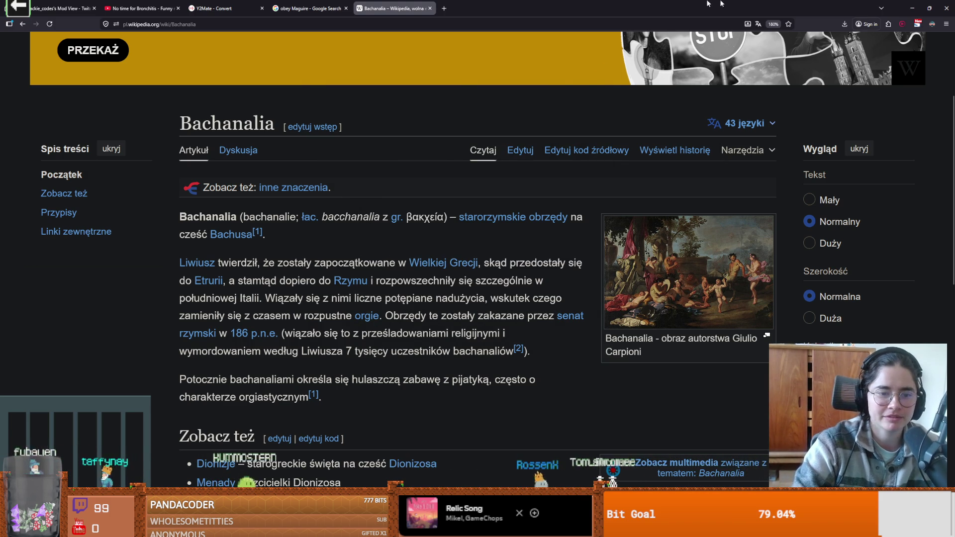
pyautogui.hotkey('alt', 'Tab')
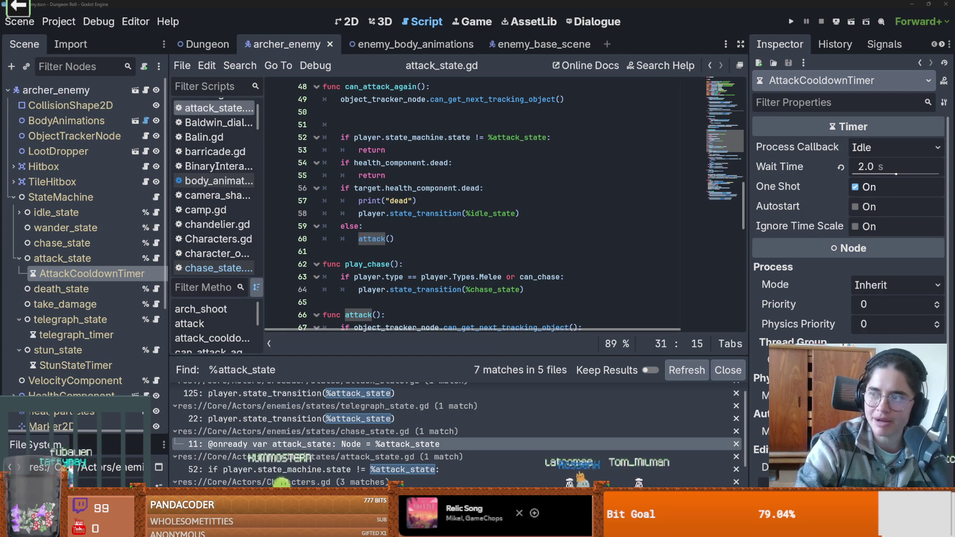
# Save attack_state.gd's can_attack_again edits and scroll up to review attack_cooldown
pyautogui.click(509, 248)
pyautogui.hotkey('ctrl', 's')
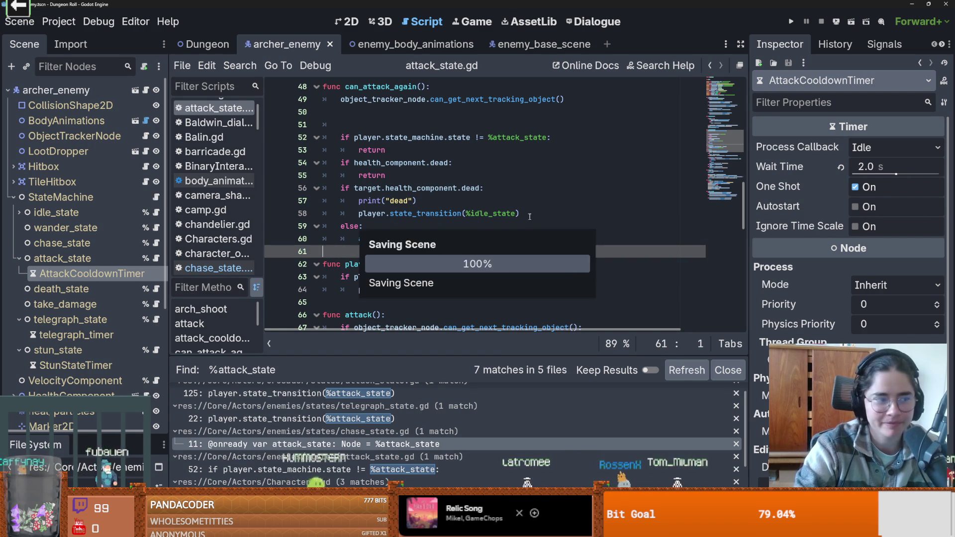
pyautogui.scroll(3, 417, 282)
pyautogui.scroll(1, 417, 282)
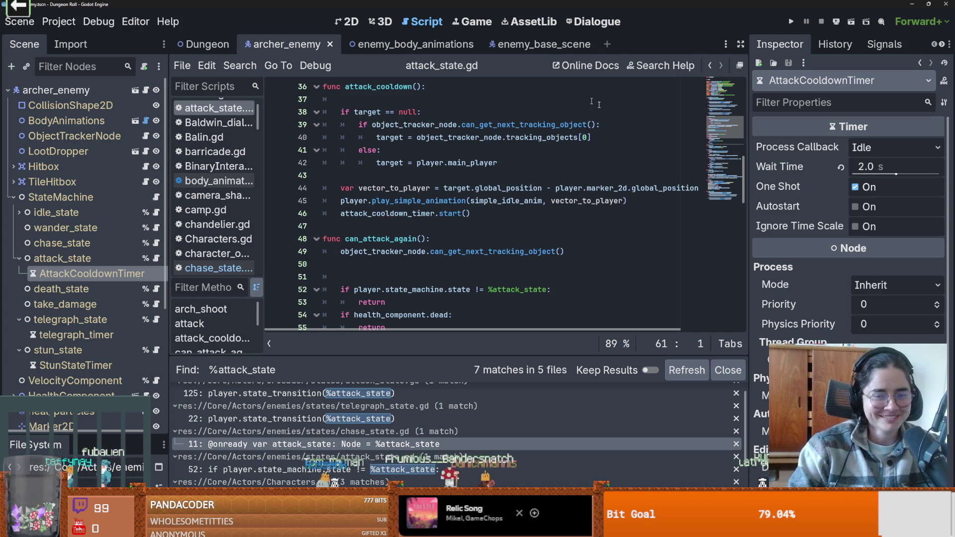
# Delete the print("dead") debug line from can_attack_again
pyautogui.click(560, 241)
pyautogui.hotkey('ctrl', 's')
pyautogui.scroll(-10, 547, 254)
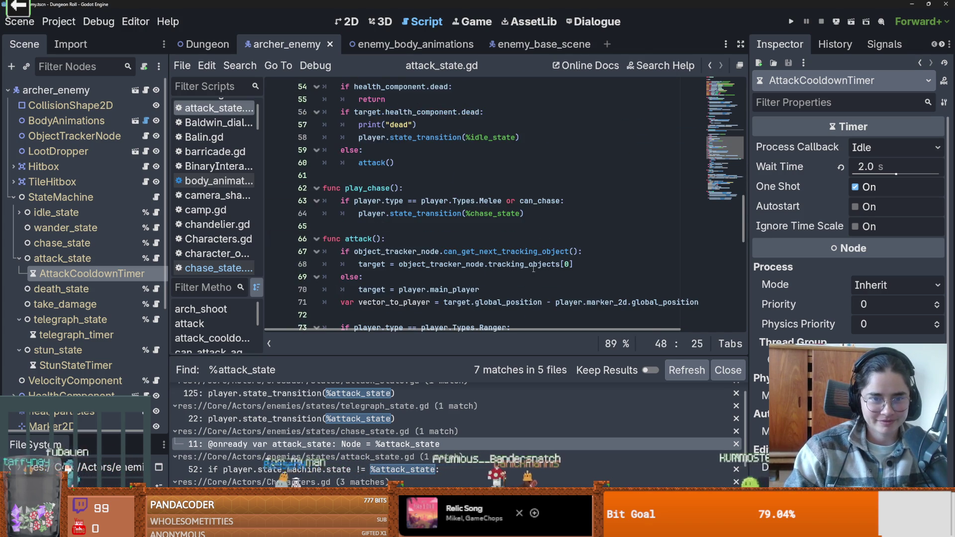
pyautogui.scroll(6, 533, 269)
pyautogui.tripleClick(322, 201)
pyautogui.press('BackSpace')
pyautogui.press('BackSpace')
# Review the attack() code, then save and run the project with F5
pyautogui.scroll(-1, 464, 226)
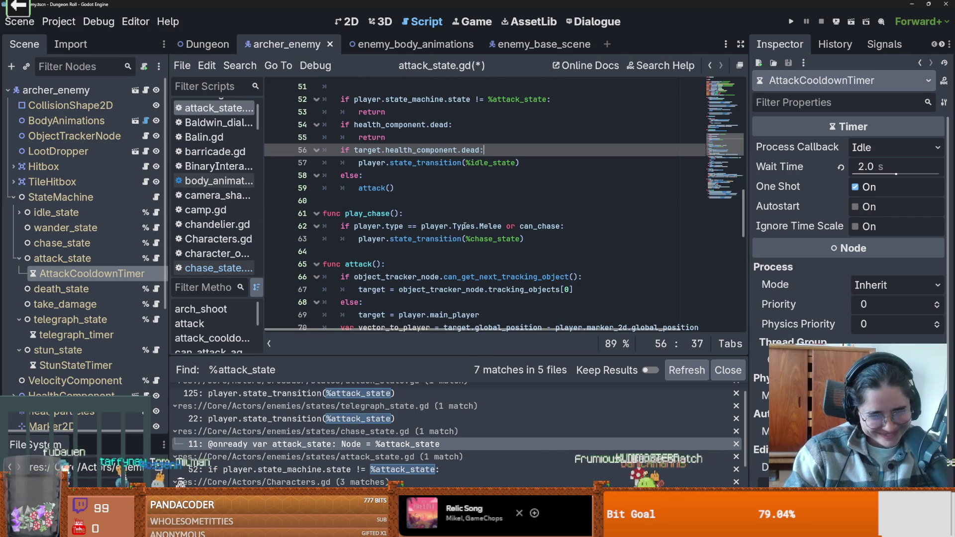
pyautogui.scroll(-2, 464, 225)
pyautogui.click(492, 226)
pyautogui.scroll(-1, 527, 223)
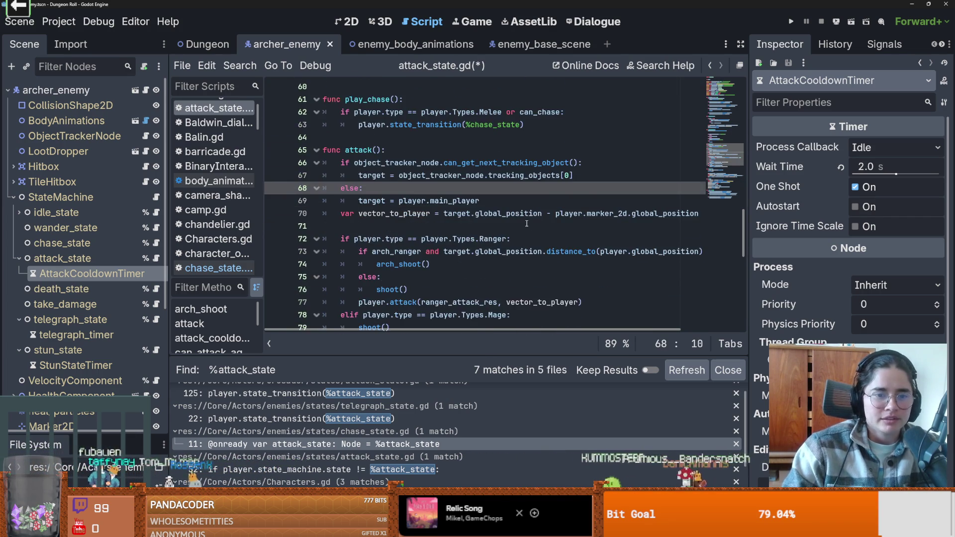
pyautogui.scroll(-1, 527, 223)
pyautogui.scroll(-2, 526, 224)
pyautogui.scroll(-1, 525, 225)
pyautogui.scroll(1, 524, 225)
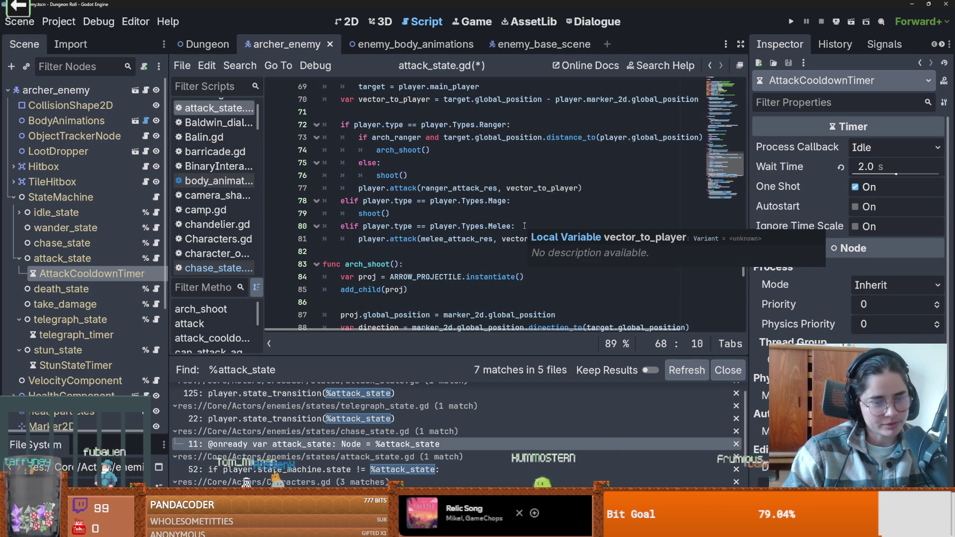
pyautogui.scroll(8, 524, 226)
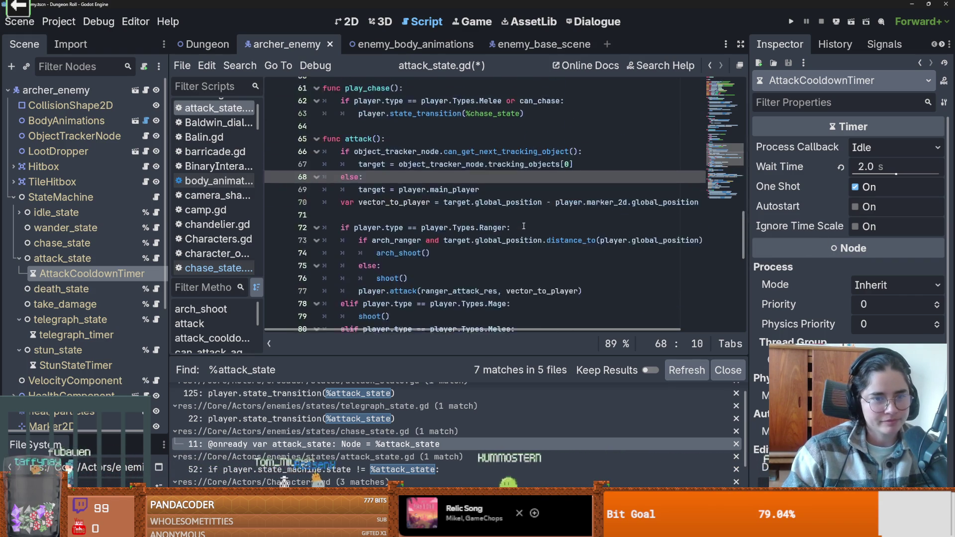
pyautogui.scroll(2, 524, 225)
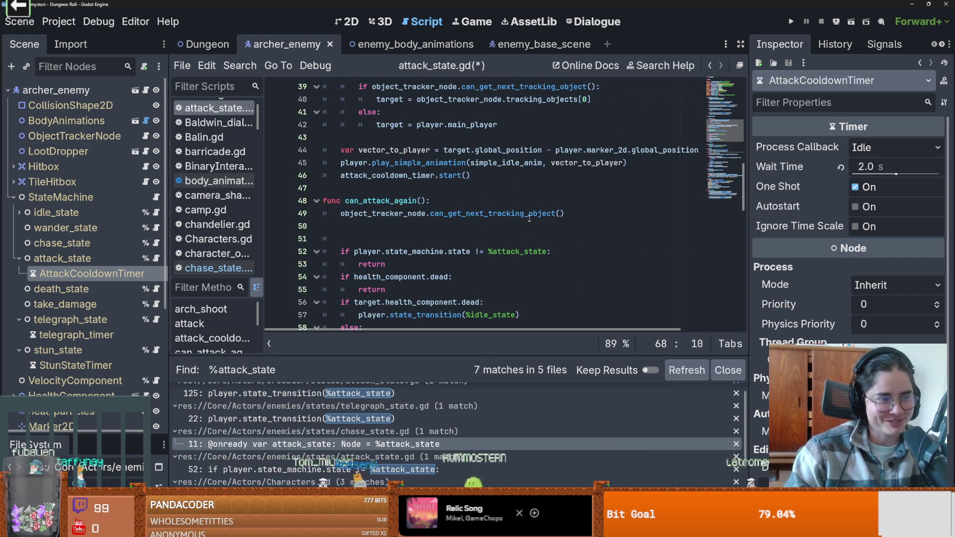
pyautogui.scroll(6, 527, 220)
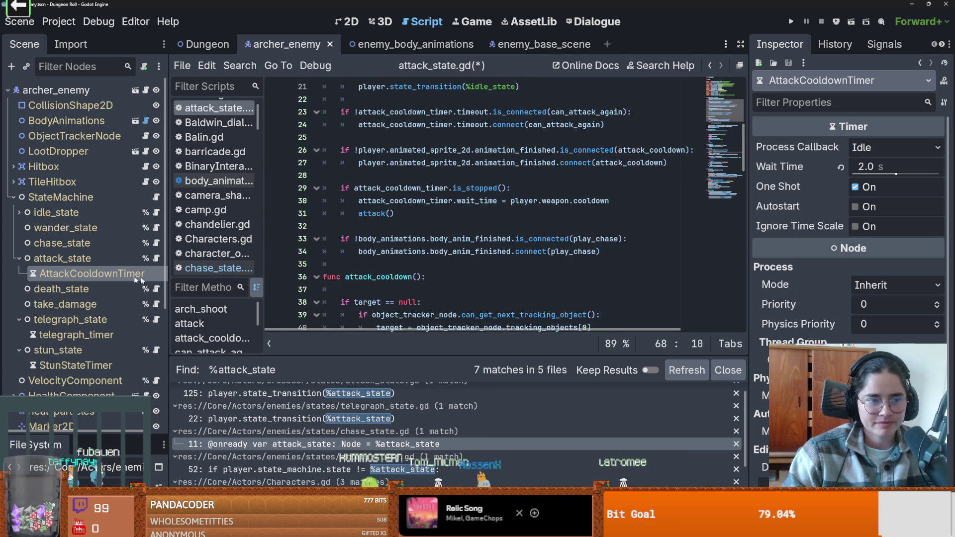
pyautogui.scroll(-5, 135, 276)
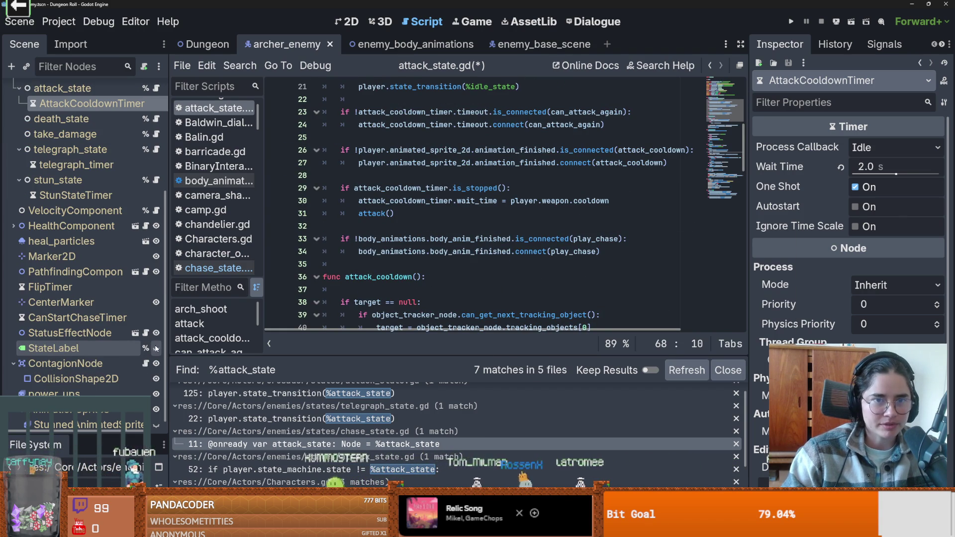
pyautogui.press('F5')
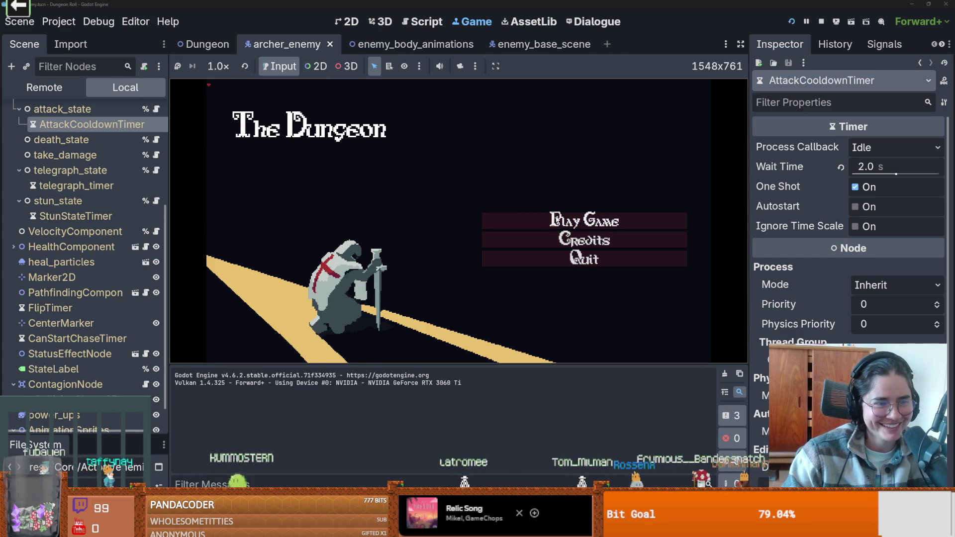
# Start the game, equip the armour, enter a room card's room, attack the archers, then stop
pyautogui.click(527, 218)
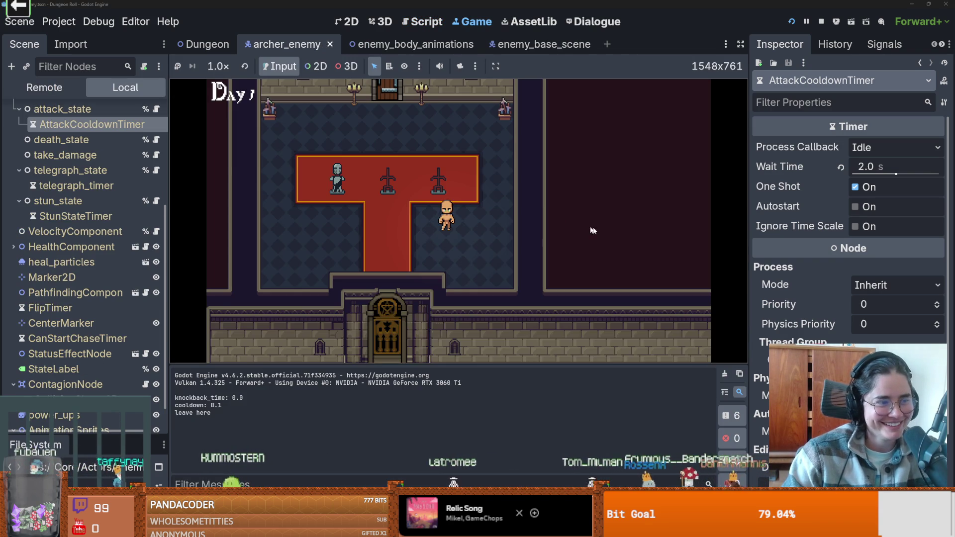
pyautogui.press('a')
pyautogui.press('e')
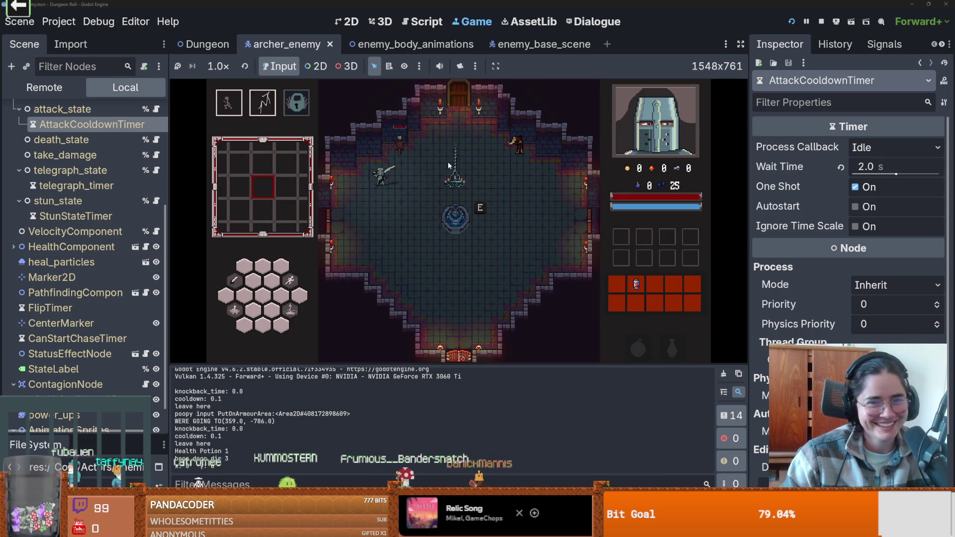
pyautogui.press('w')
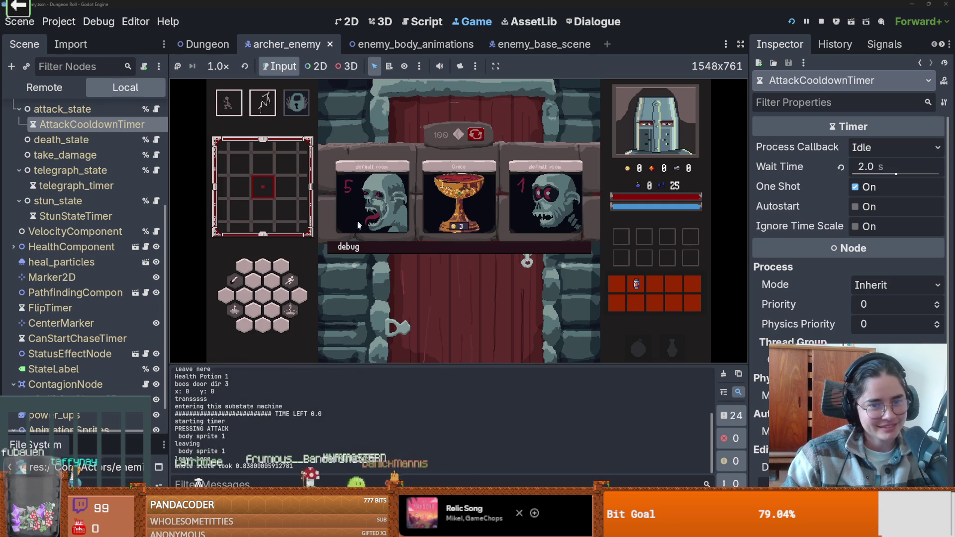
pyautogui.click(386, 219)
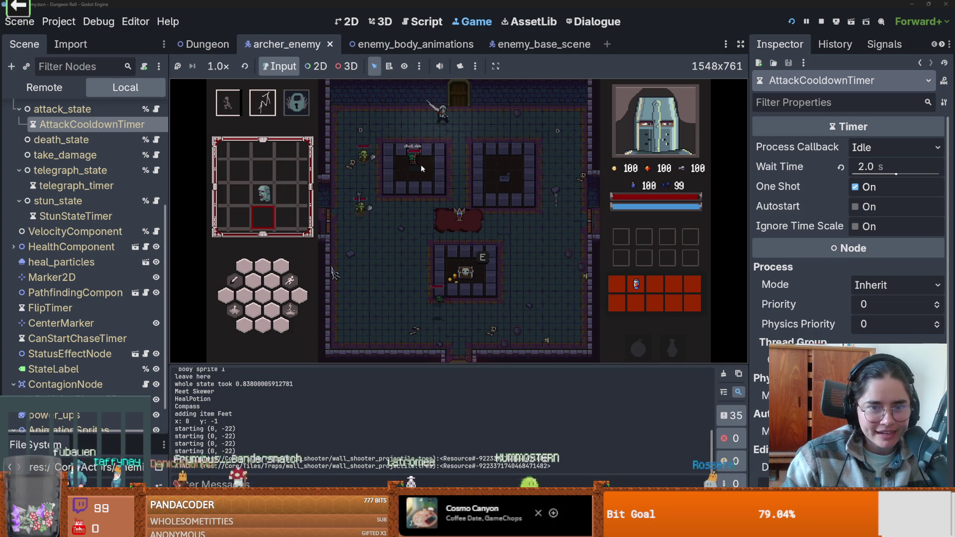
pyautogui.click(437, 168)
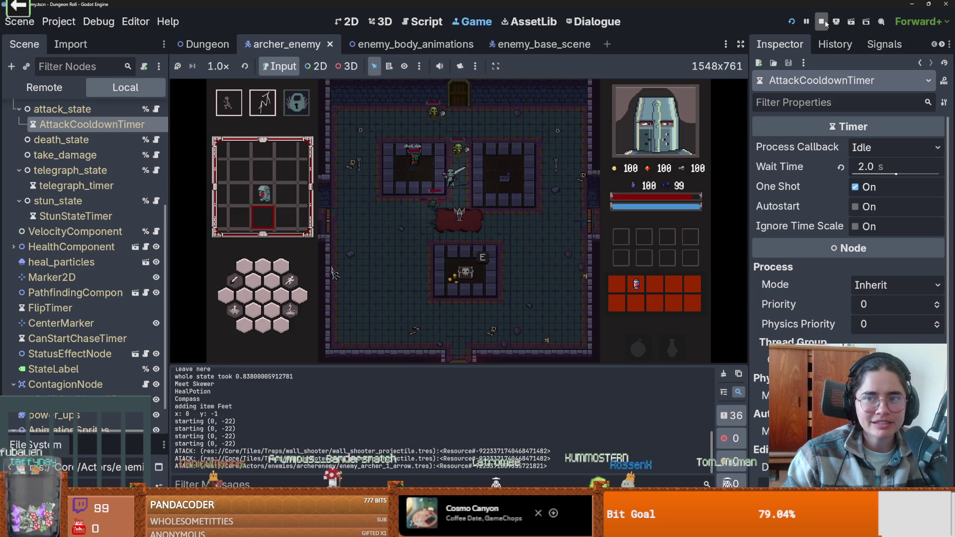
pyautogui.click(821, 21)
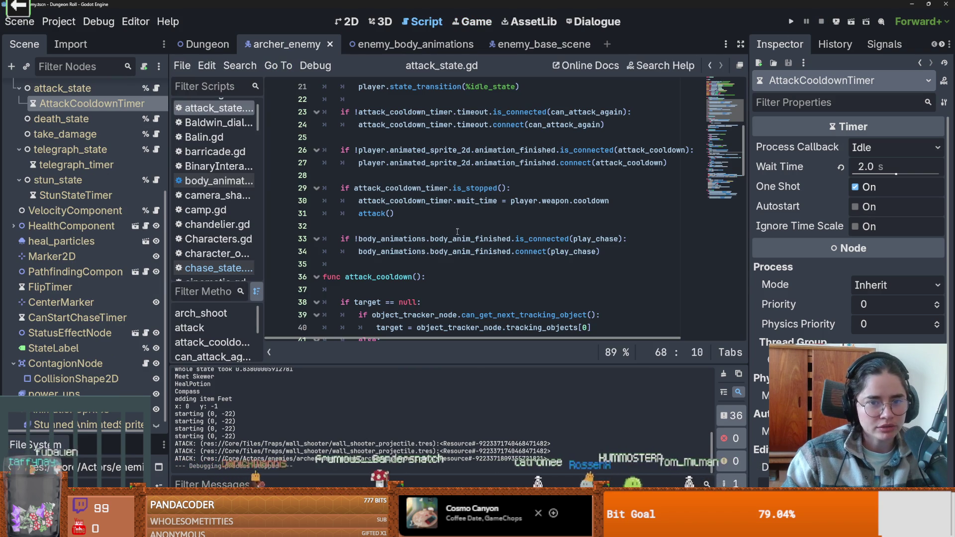
# Highlight the uses of target across attack_state.gd
pyautogui.scroll(7, 457, 231)
pyautogui.scroll(-12, 450, 236)
pyautogui.scroll(-8, 447, 240)
pyautogui.scroll(11, 447, 241)
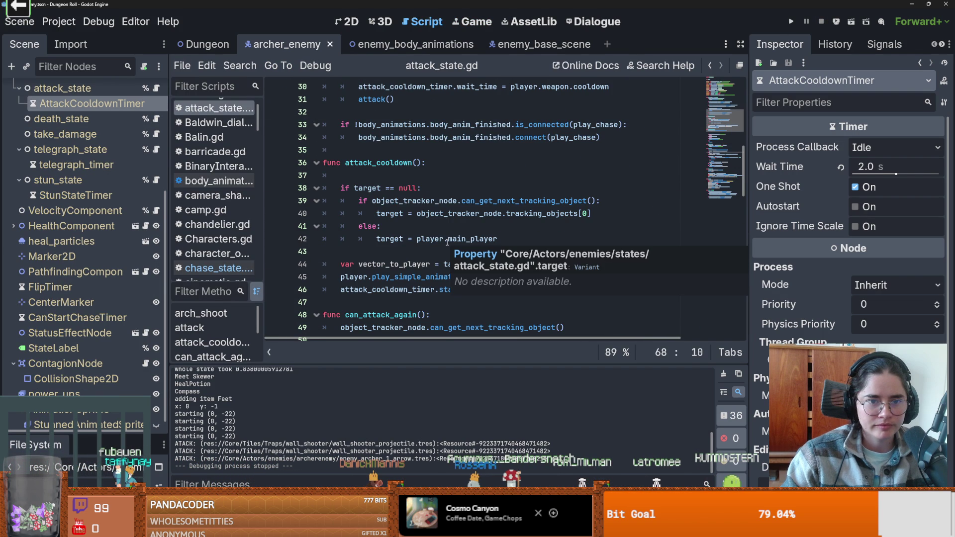
pyautogui.doubleClick(367, 187)
pyautogui.scroll(-2, 392, 212)
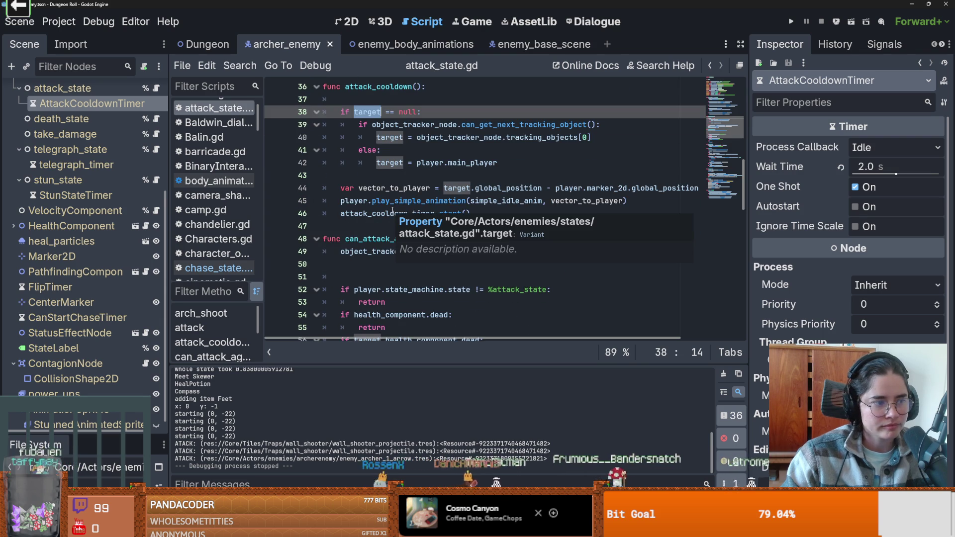
pyautogui.scroll(3, 393, 211)
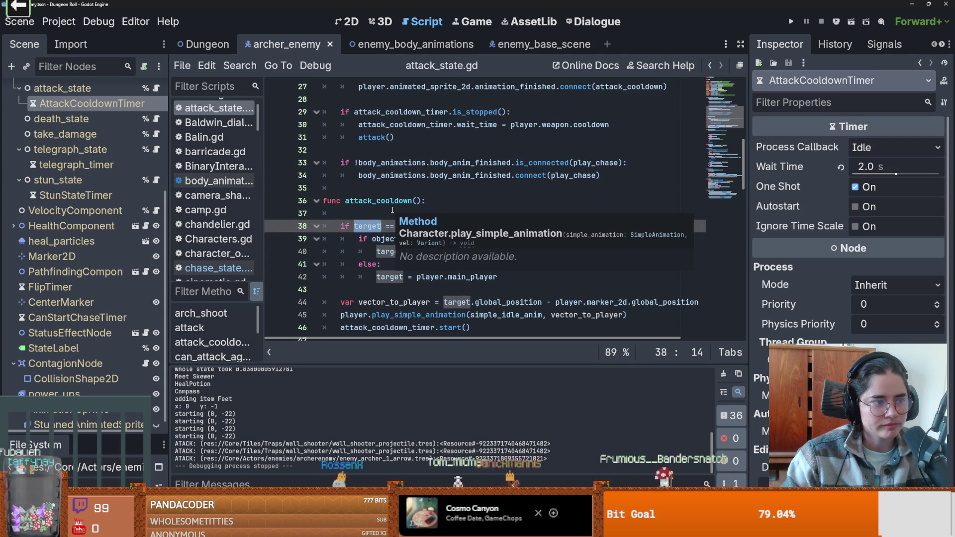
pyautogui.scroll(1, 393, 210)
pyautogui.scroll(1, 392, 209)
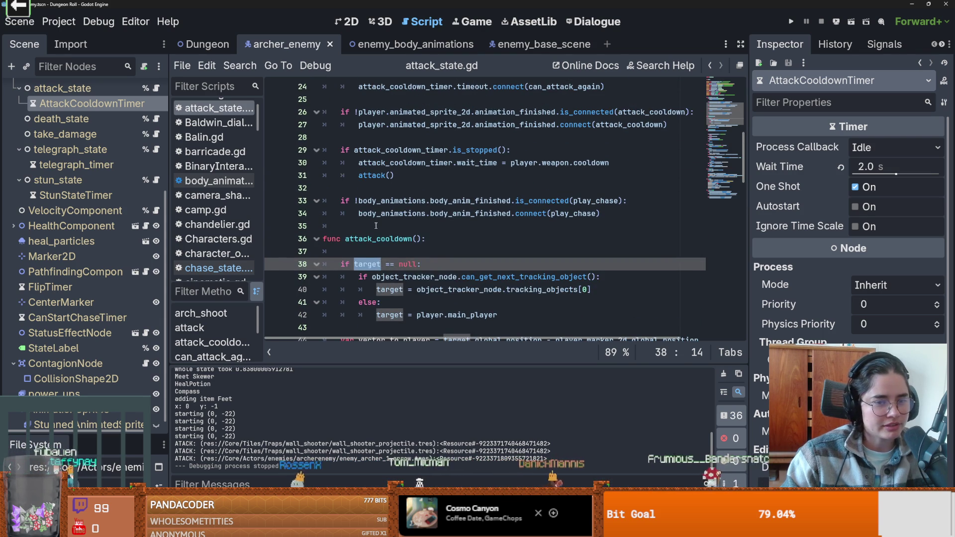
# Clear the stray indent on blank line 35 and save the script
pyautogui.click(376, 225)
pyautogui.hotkey('ctrl', 's')
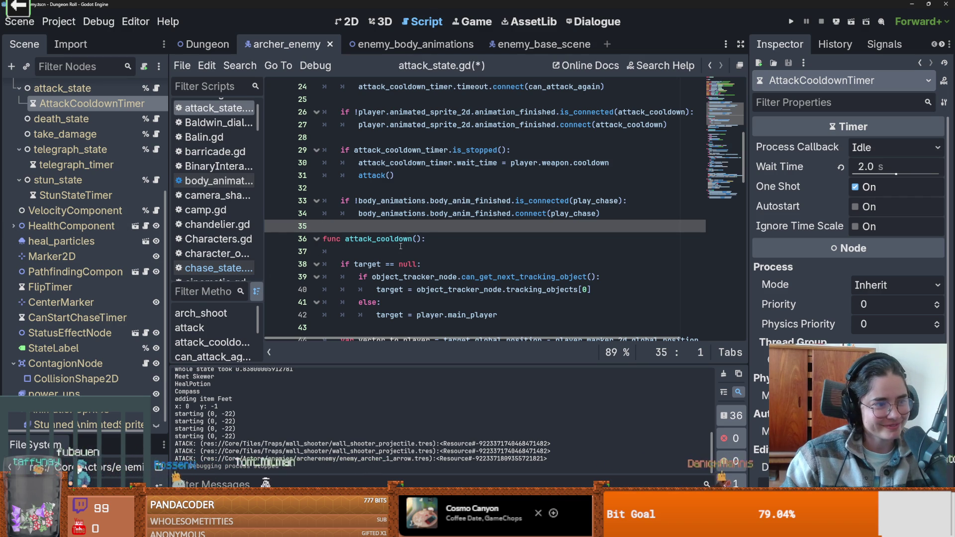
pyautogui.scroll(1, 446, 215)
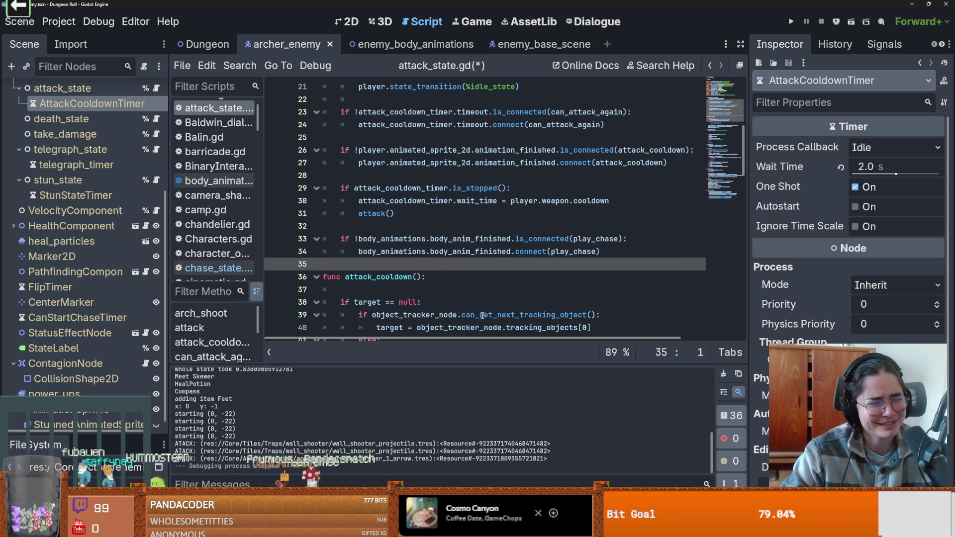
pyautogui.scroll(3, 503, 314)
pyautogui.hotkey('ctrl', 's')
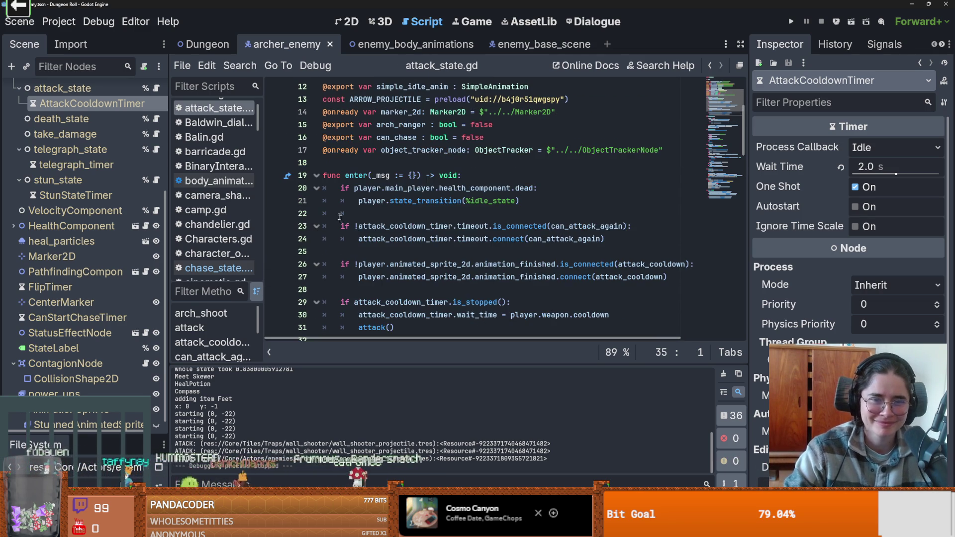
# Check the connect calls in enter, then go to the can_attack_again definition
pyautogui.click(386, 203)
pyautogui.scroll(-1, 455, 254)
pyautogui.doubleClick(508, 201)
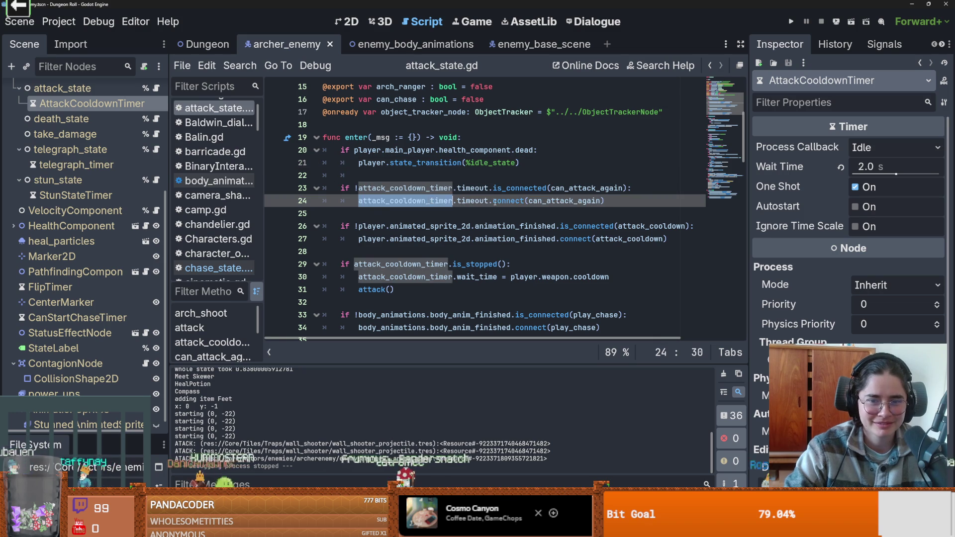
pyautogui.keyDown('ctrl'); pyautogui.click(560, 204); pyautogui.keyUp('ctrl')
pyautogui.scroll(-4, 370, 202)
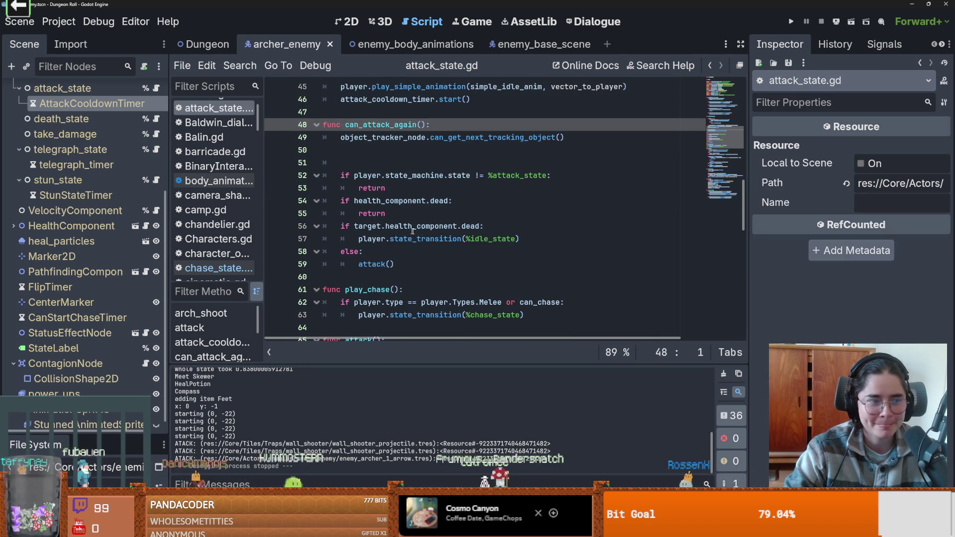
pyautogui.scroll(1, 529, 258)
pyautogui.scroll(-1, 528, 260)
pyautogui.scroll(1, 528, 262)
# Delete the extra blank line in can_attack_again and save the script
pyautogui.press('Down')
pyautogui.press('Down')
pyautogui.press('Down')
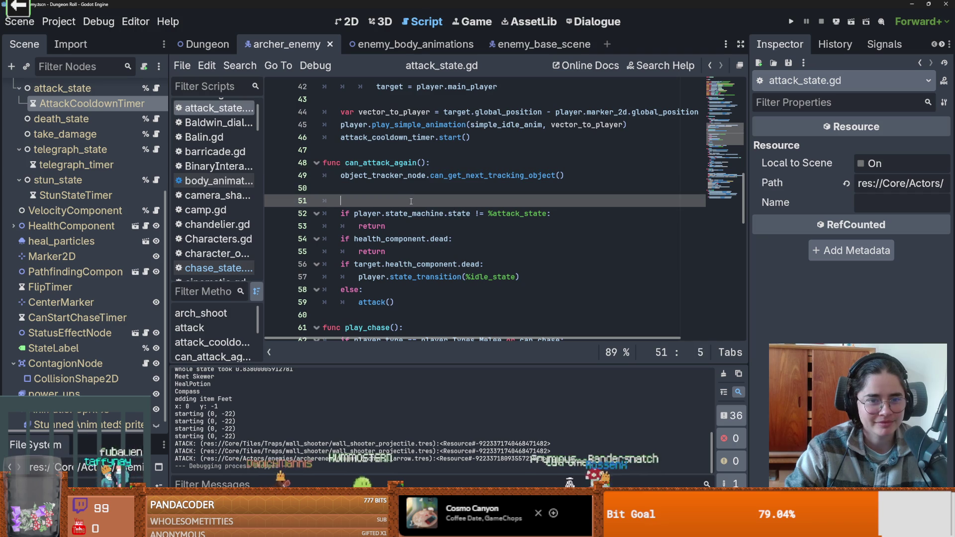
pyautogui.press('BackSpace')
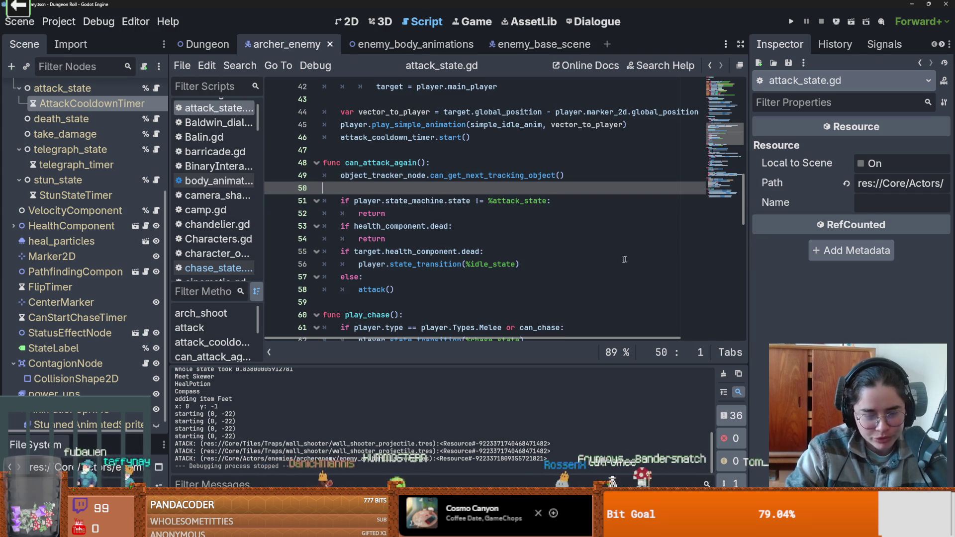
pyautogui.hotkey('ctrl', 's')
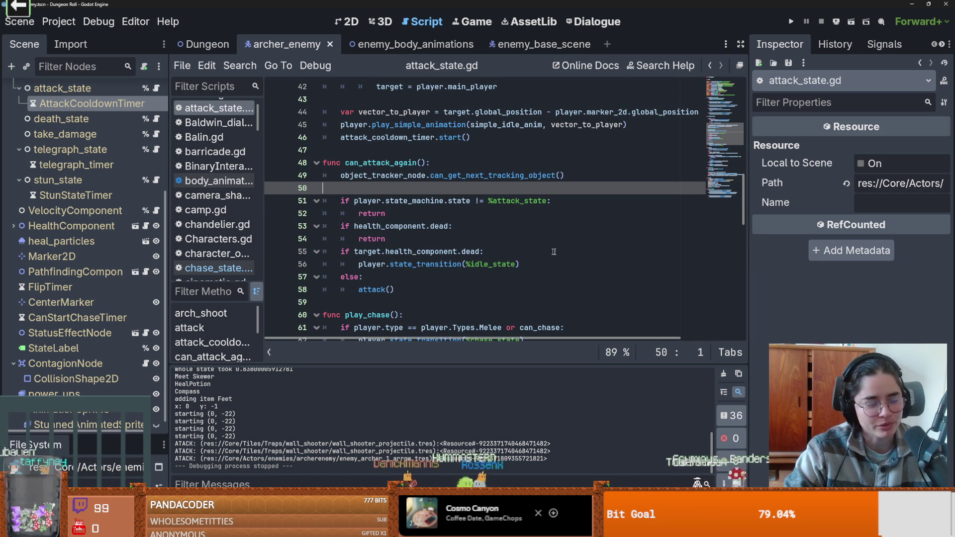
pyautogui.scroll(1, 507, 257)
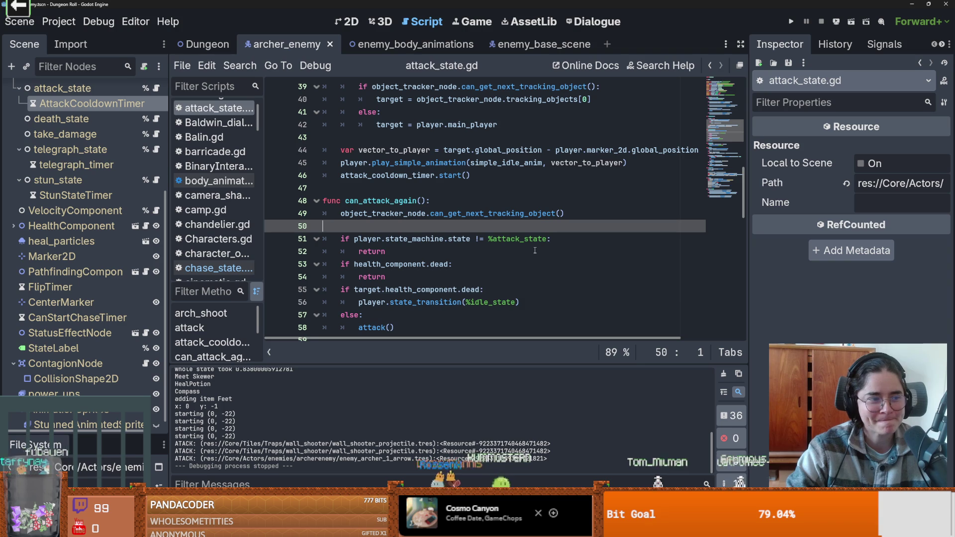
pyautogui.scroll(-1, 535, 250)
pyautogui.hotkey('ctrl', 's')
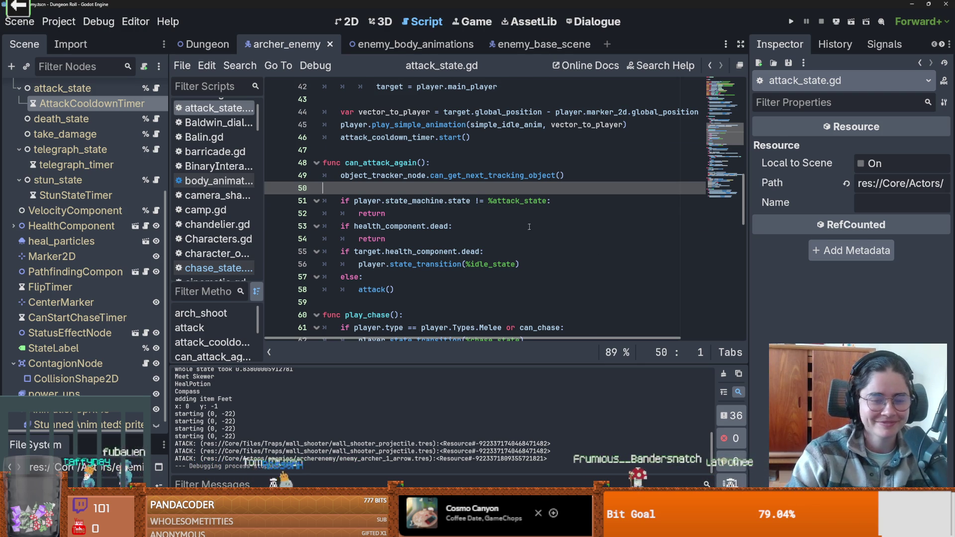
# Remove the stray indent on line 37 in attack_cooldown and save the script
pyautogui.scroll(3, 532, 226)
pyautogui.hotkey('ctrl', 's')
pyautogui.scroll(2, 465, 219)
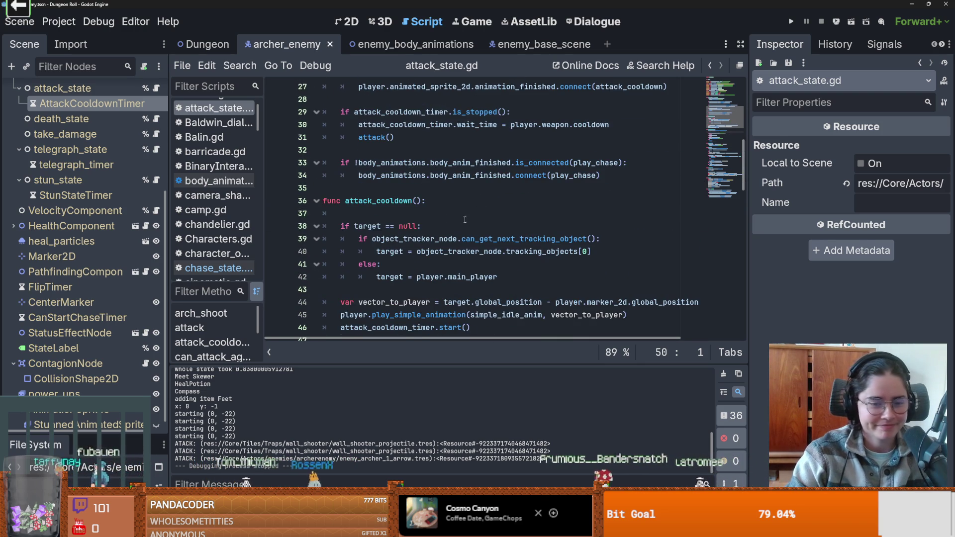
pyautogui.click(359, 219)
pyautogui.press('BackSpace')
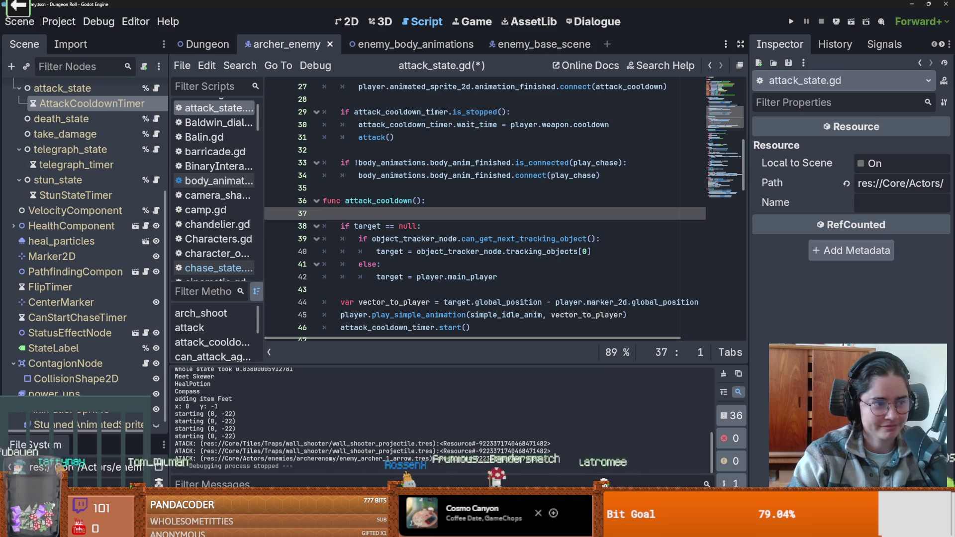
pyautogui.scroll(1, 476, 227)
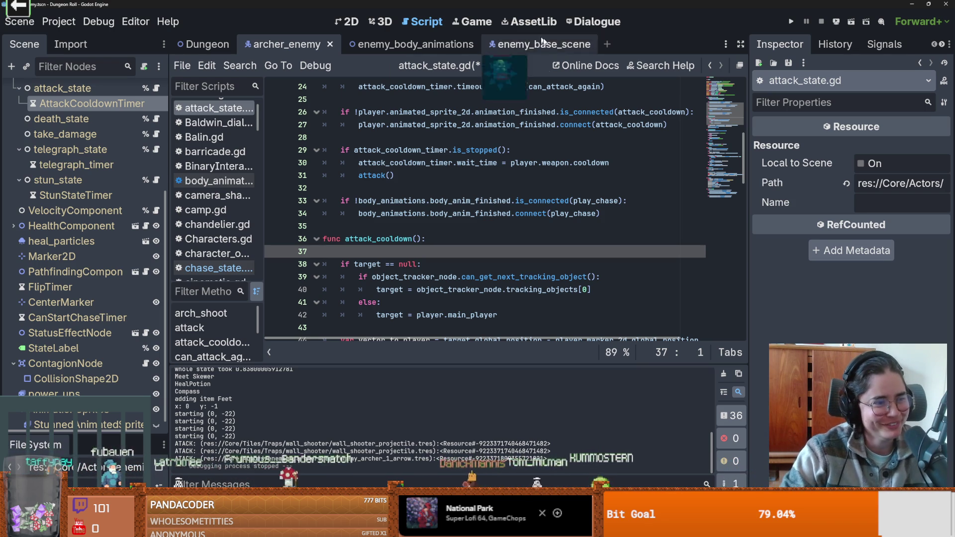
pyautogui.press('Up')
pyautogui.press('Up')
pyautogui.hotkey('ctrl', 's')
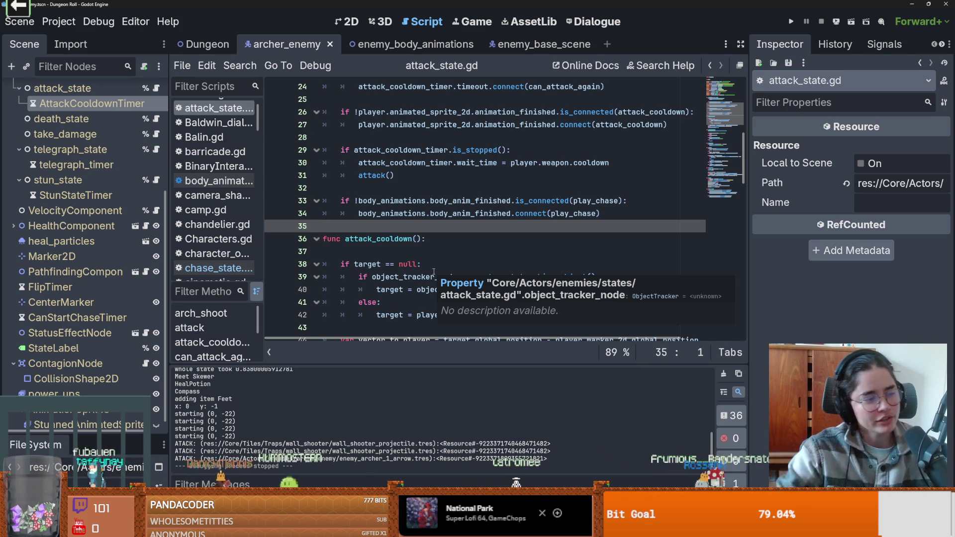
# Widen the code editor by narrowing the Inspector and Scene docks
pyautogui.click(425, 172)
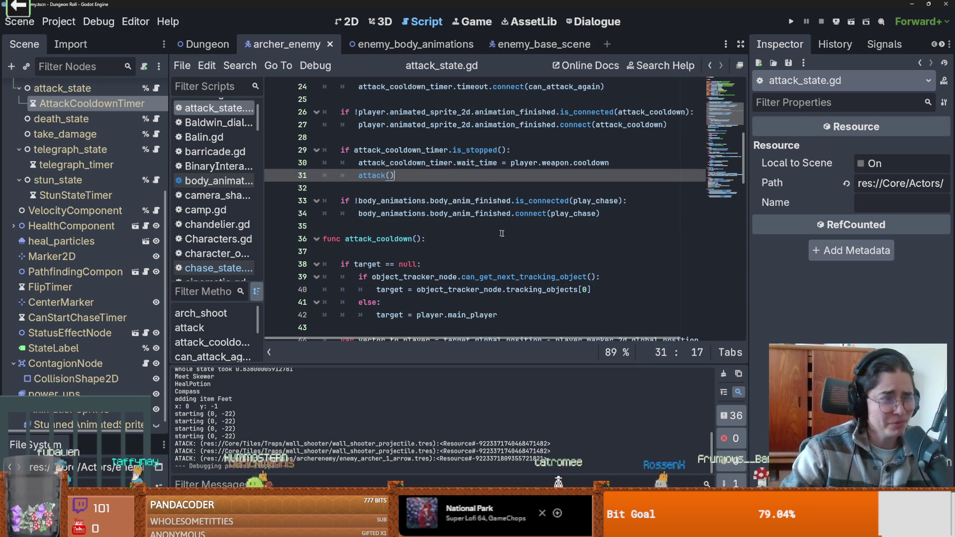
pyautogui.scroll(2, 467, 250)
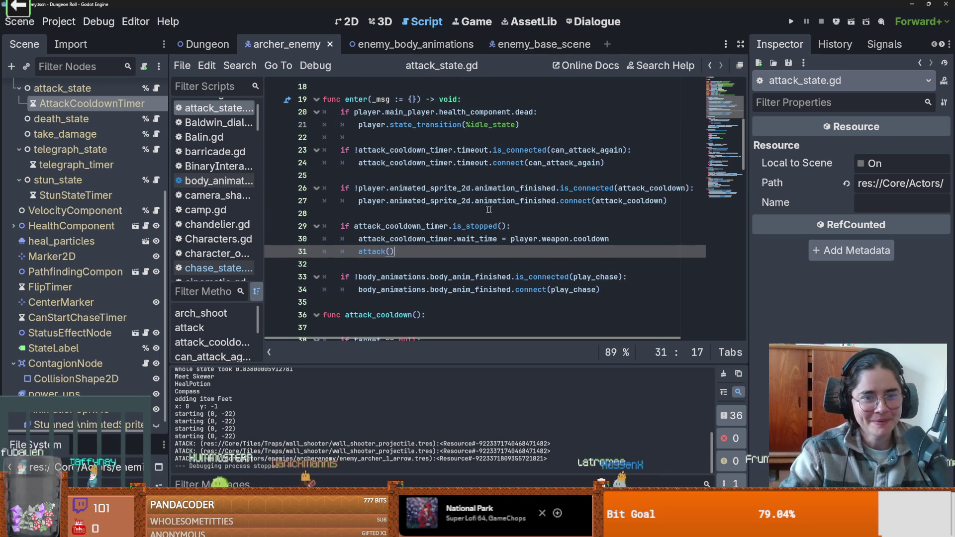
pyautogui.click(308, 214)
pyautogui.moveTo(745, 232); pyautogui.dragTo(849, 232)
pyautogui.moveTo(168, 240); pyautogui.dragTo(112, 240)
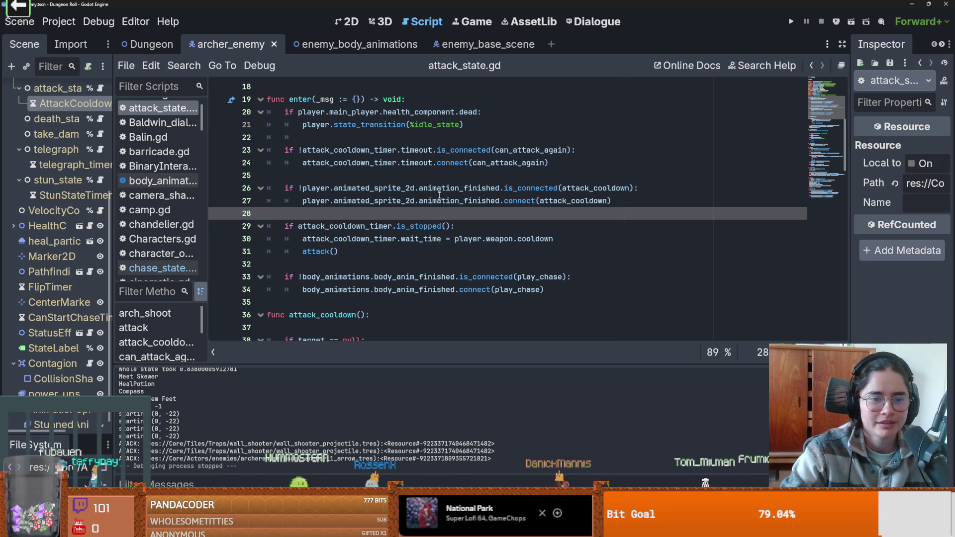
# Highlight body_anim_finished, widen the Scene dock again, and go to play_chase's definition
pyautogui.doubleClick(409, 277)
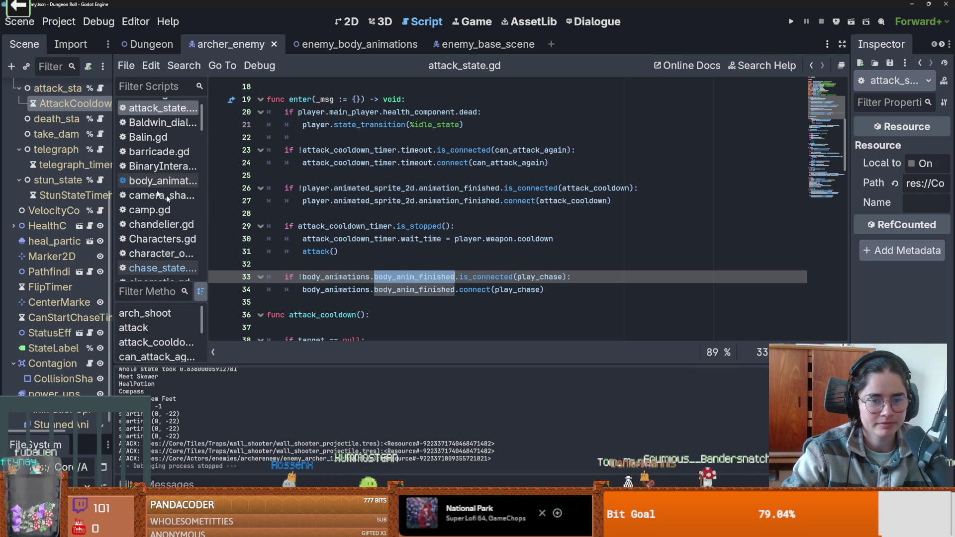
pyautogui.moveTo(112, 209); pyautogui.dragTo(160, 209)
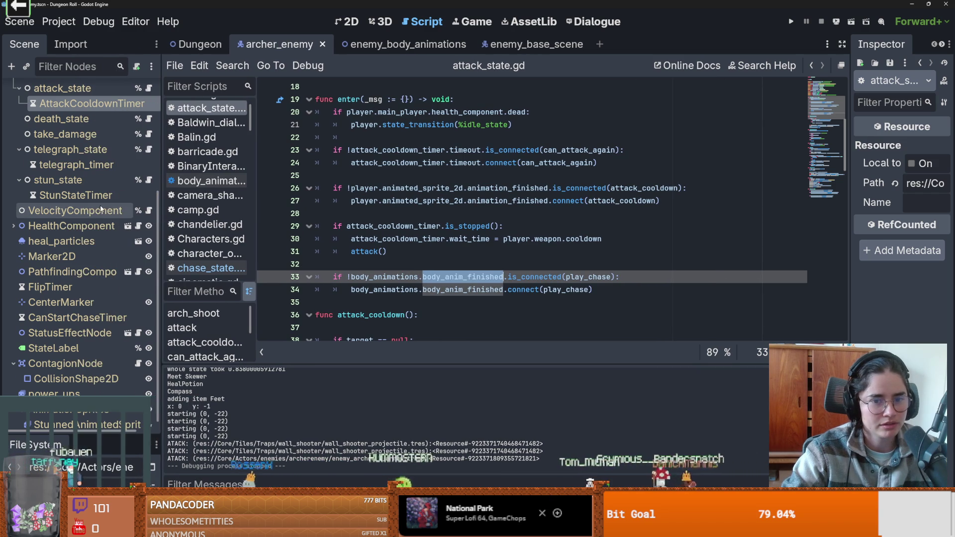
pyautogui.scroll(5, 100, 205)
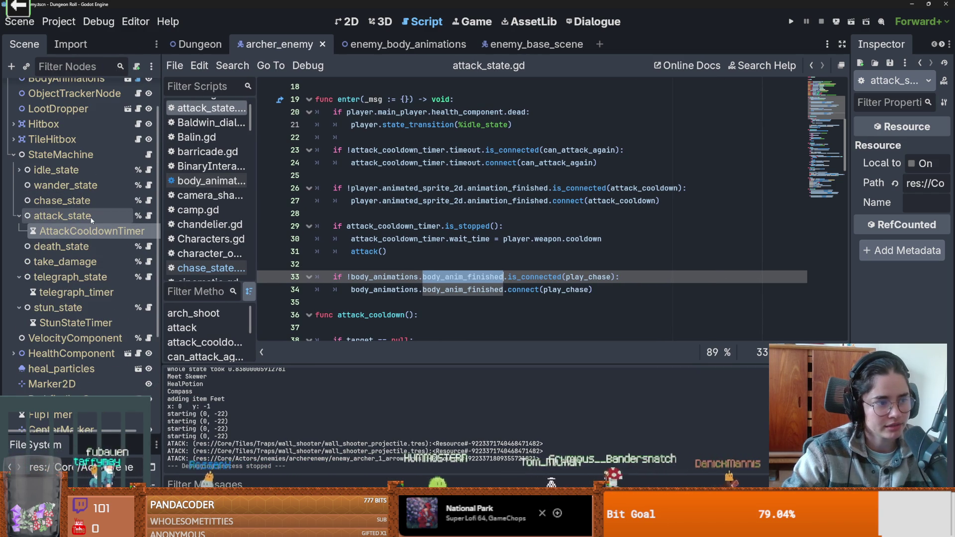
pyautogui.scroll(2, 95, 226)
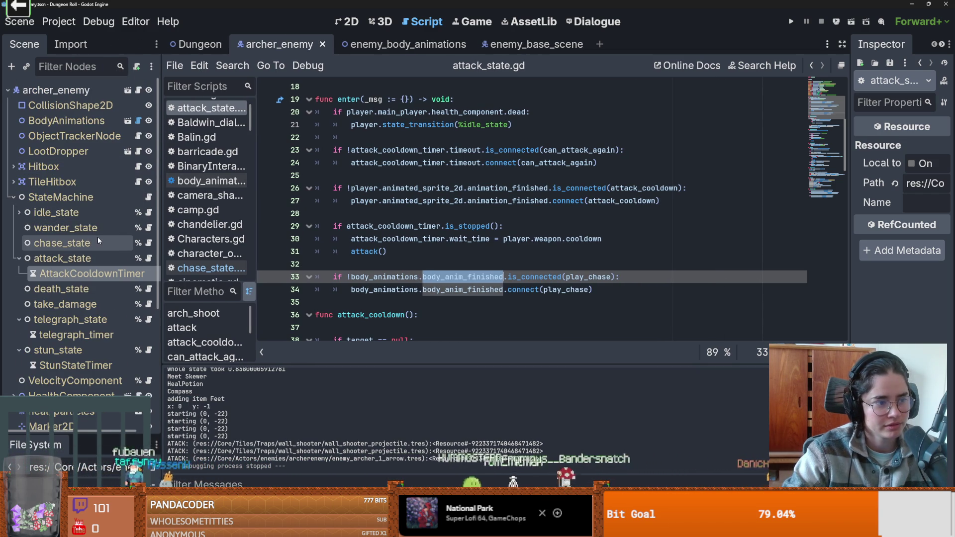
pyautogui.scroll(-1, 441, 274)
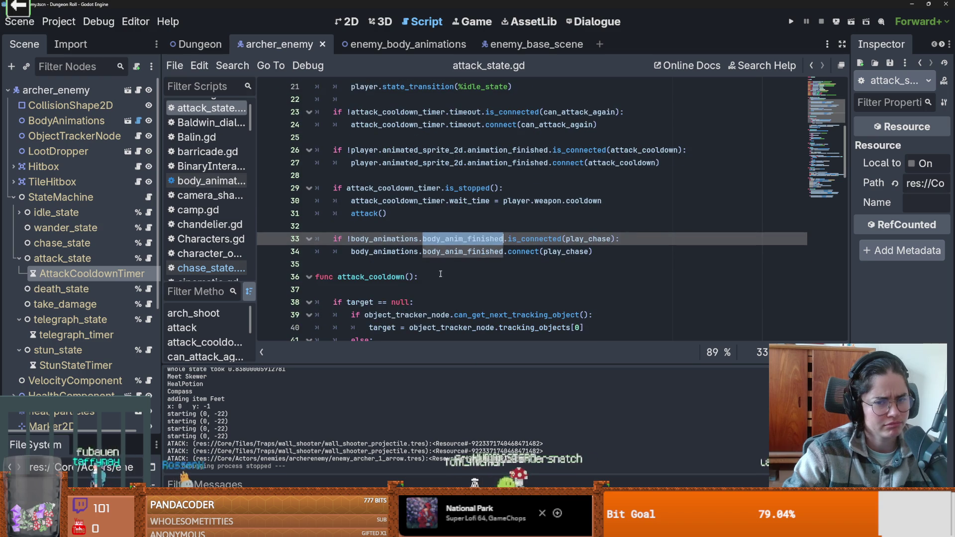
pyautogui.keyDown('ctrl'); pyautogui.click(570, 253); pyautogui.keyUp('ctrl')
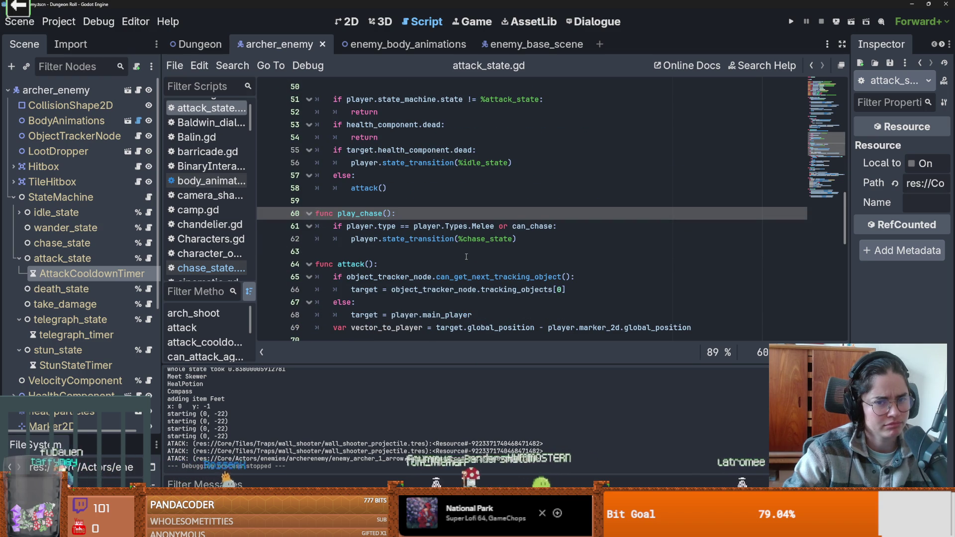
# Delete the extra blank line 50 and save the script
pyautogui.scroll(-2, 465, 256)
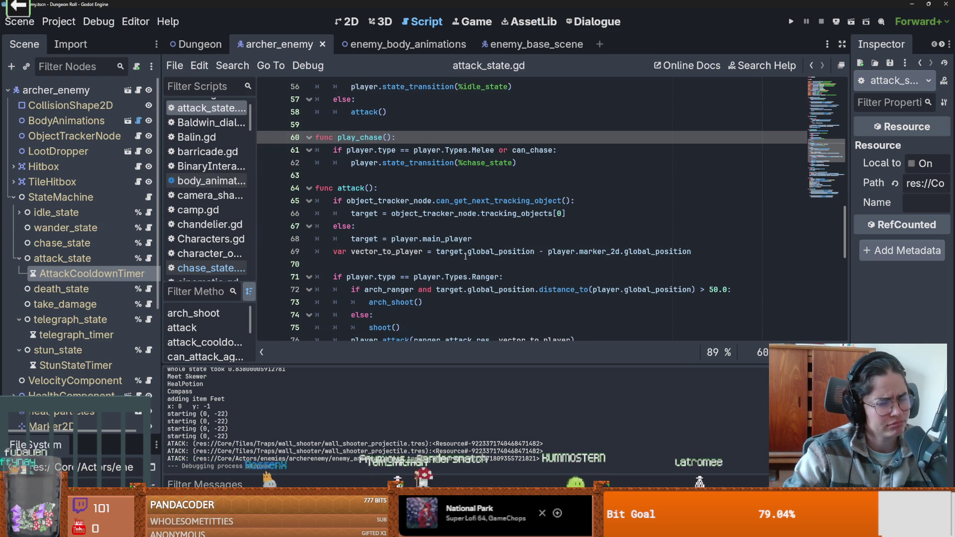
pyautogui.scroll(-5, 465, 257)
pyautogui.scroll(-6, 465, 256)
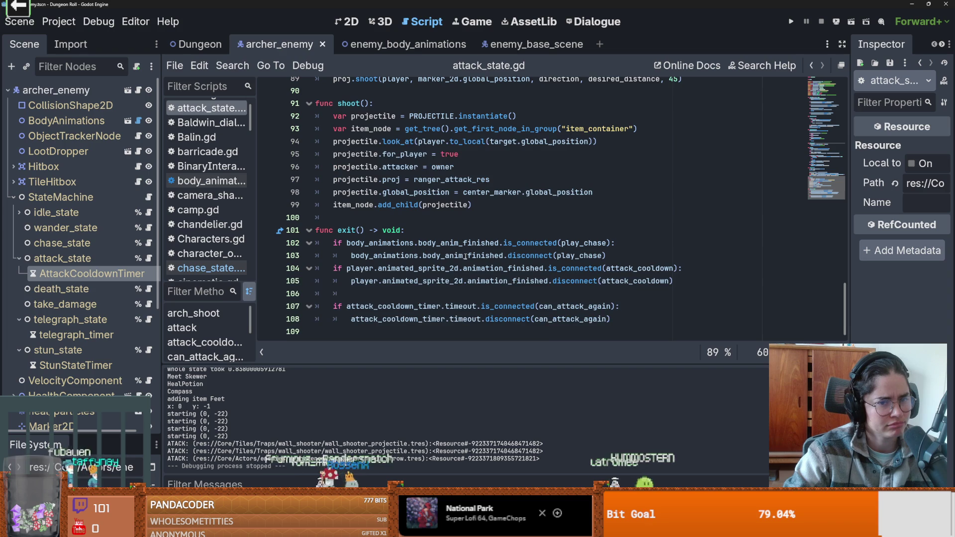
pyautogui.scroll(4, 470, 259)
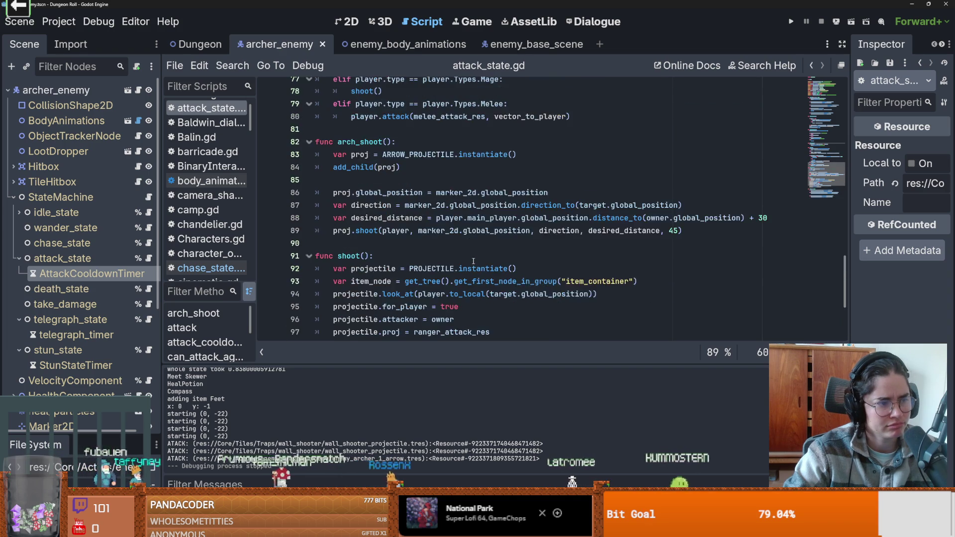
pyautogui.scroll(2, 472, 261)
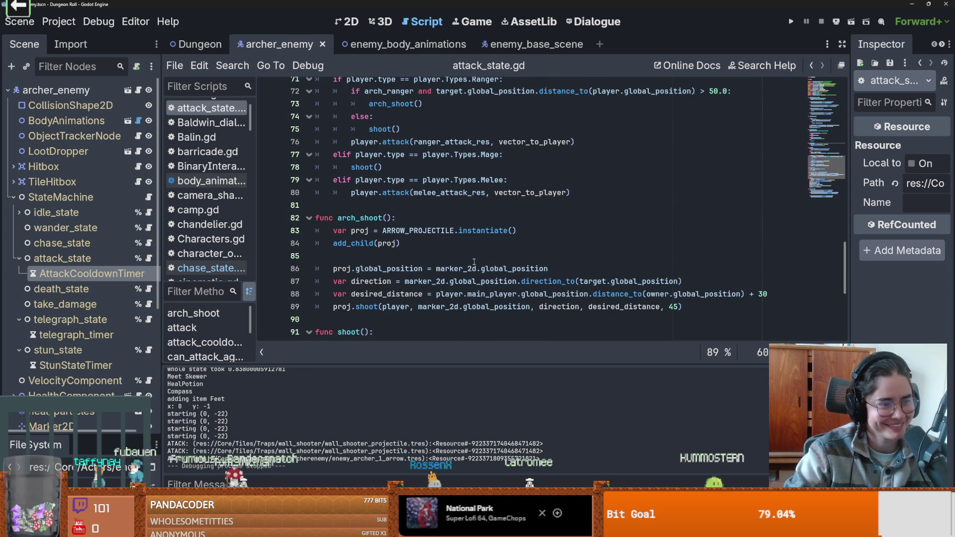
pyautogui.scroll(3, 476, 262)
pyautogui.scroll(3, 478, 262)
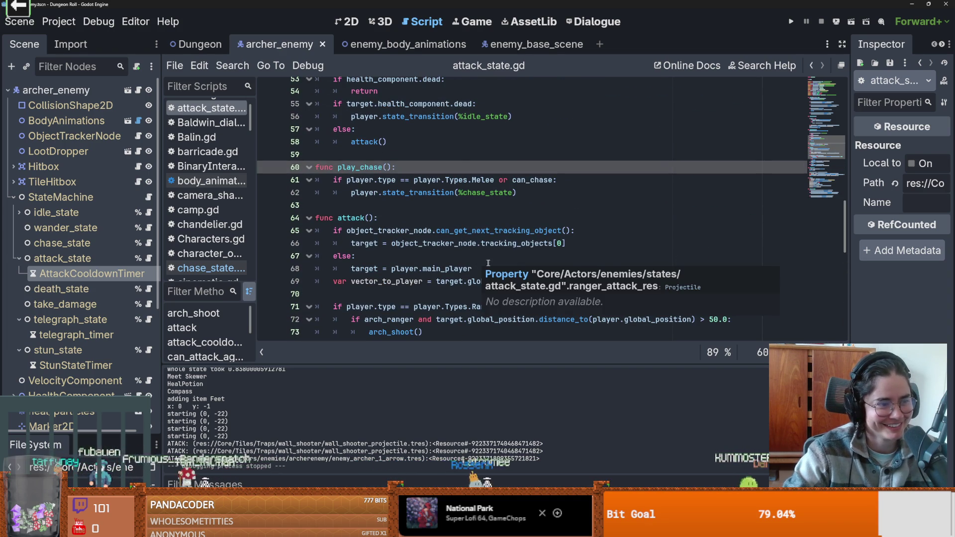
pyautogui.scroll(-1, 493, 263)
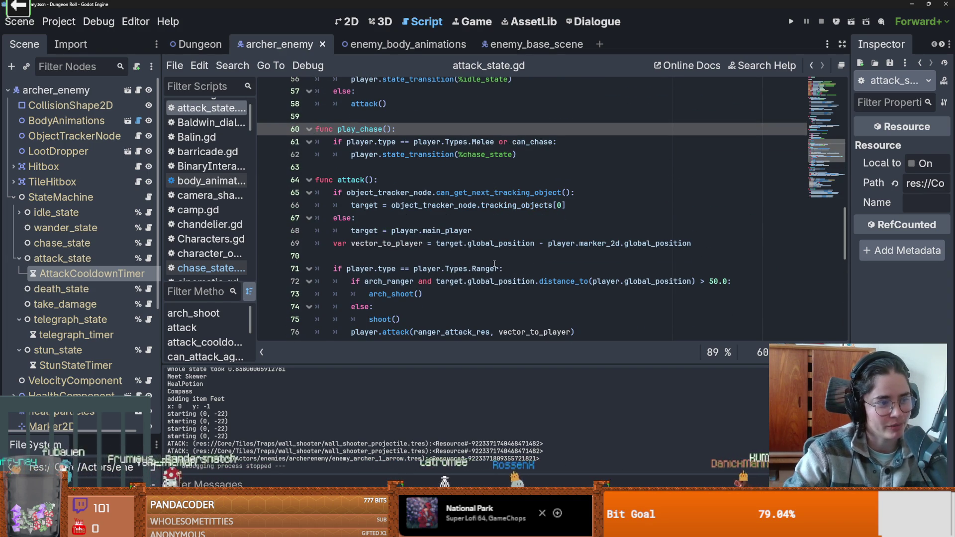
pyautogui.scroll(5, 488, 273)
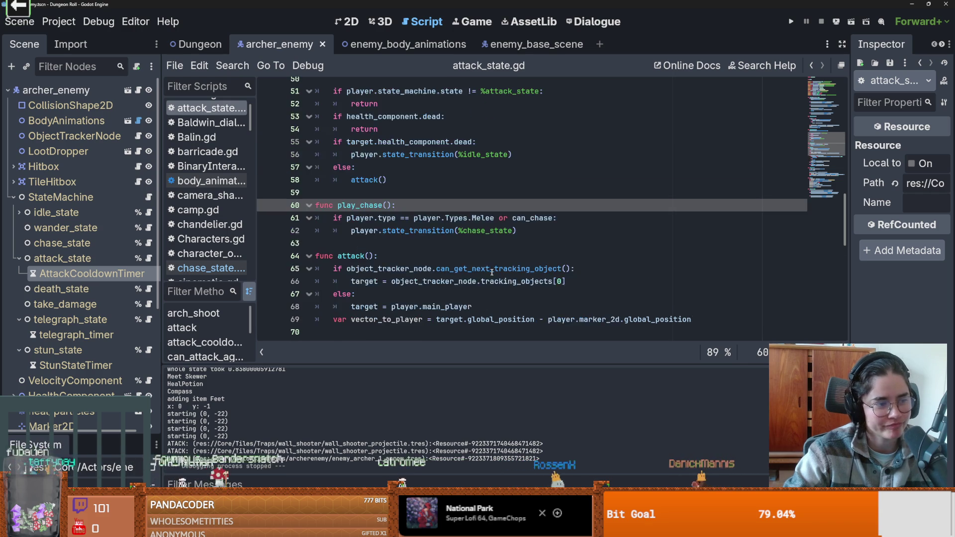
pyautogui.scroll(1, 362, 250)
pyautogui.click(533, 268)
pyautogui.press('BackSpace')
pyautogui.hotkey('ctrl', 's')
# Delete blank line 43 and the blank line under func attack_cooldown(), then save
pyautogui.scroll(1, 399, 230)
pyautogui.press('Up')
pyautogui.press('Up')
pyautogui.press('Up')
pyautogui.press('Up')
pyautogui.press('Up')
pyautogui.press('BackSpace')
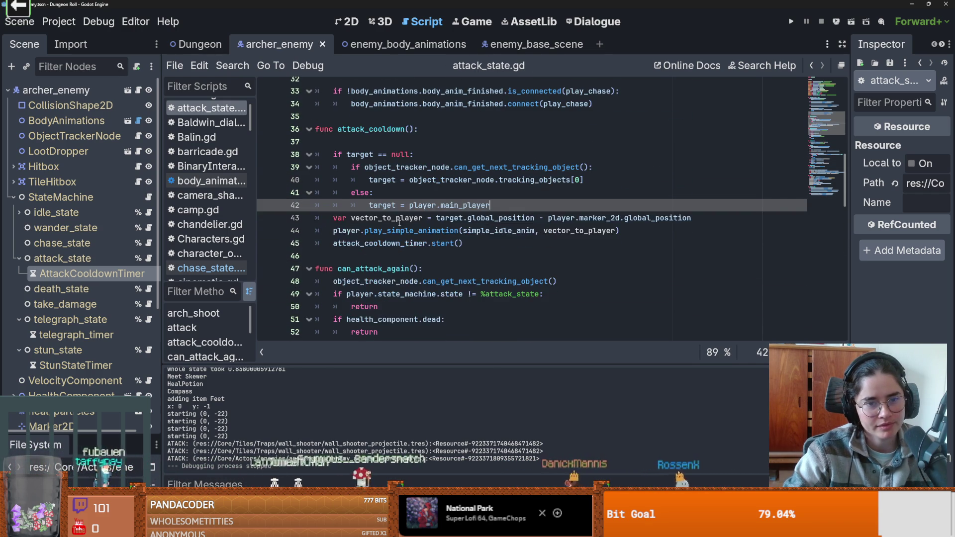
pyautogui.scroll(3, 365, 262)
pyautogui.click(365, 256)
pyautogui.press('BackSpace')
pyautogui.scroll(-1, 447, 253)
pyautogui.scroll(4, 446, 252)
pyautogui.scroll(-2, 463, 269)
pyautogui.hotkey('ctrl', 's')
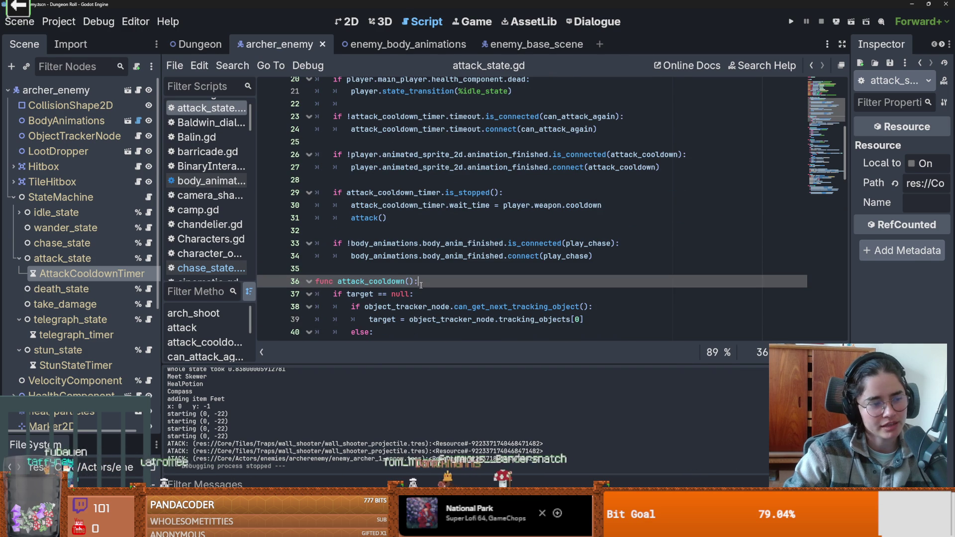
pyautogui.scroll(-1, 466, 277)
pyautogui.scroll(1, 466, 277)
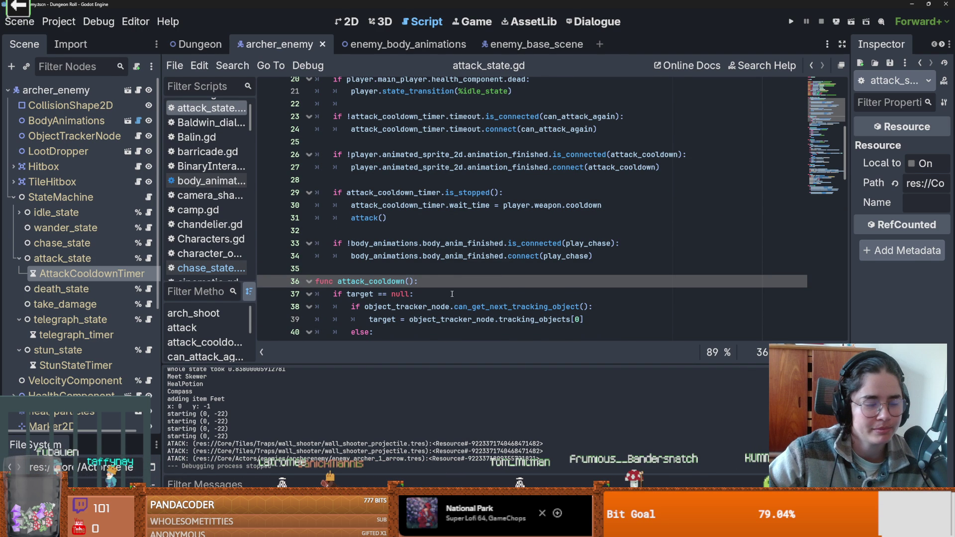
pyautogui.scroll(1, 493, 263)
pyautogui.click(518, 283)
pyautogui.press('Up')
pyautogui.press('Up')
pyautogui.press('Up')
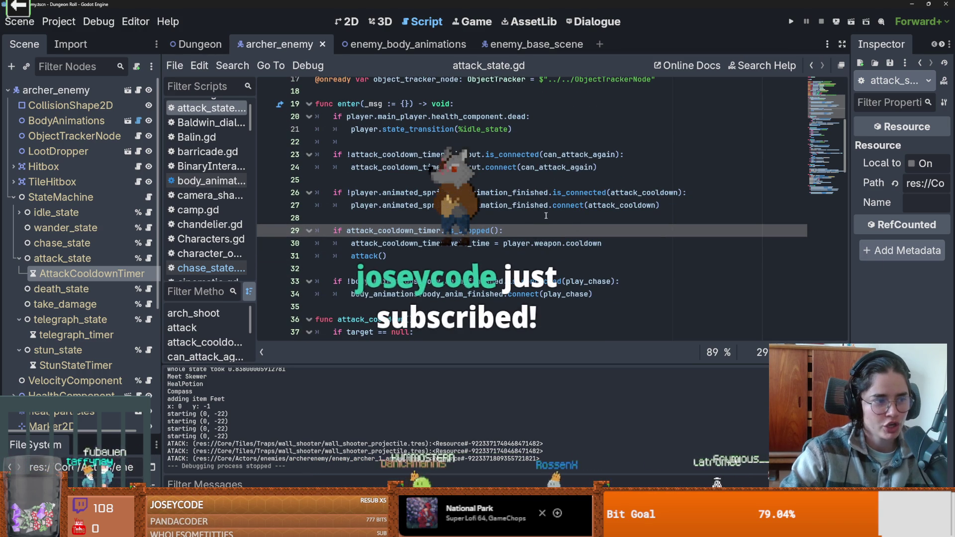
pyautogui.moveTo(561, 207)
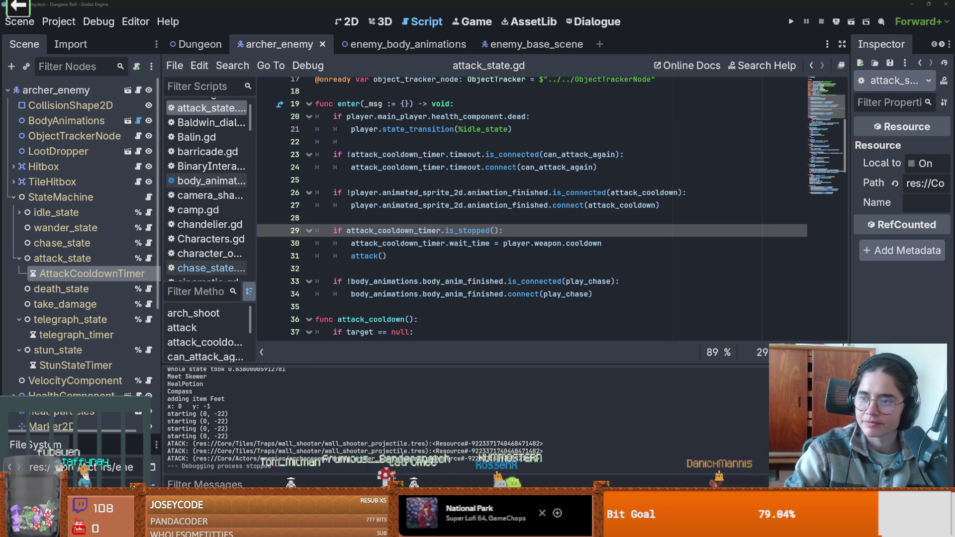
pyautogui.hotkey('alt', 'Tab')
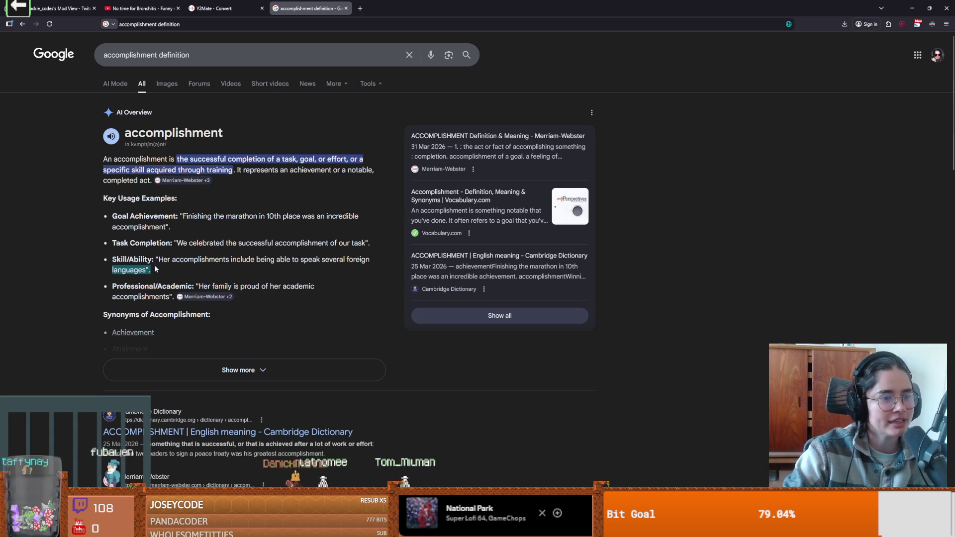
# Leave the accomplishment definition results and return to attack_state.gd in Godot
pyautogui.hotkey('alt', 'Tab')
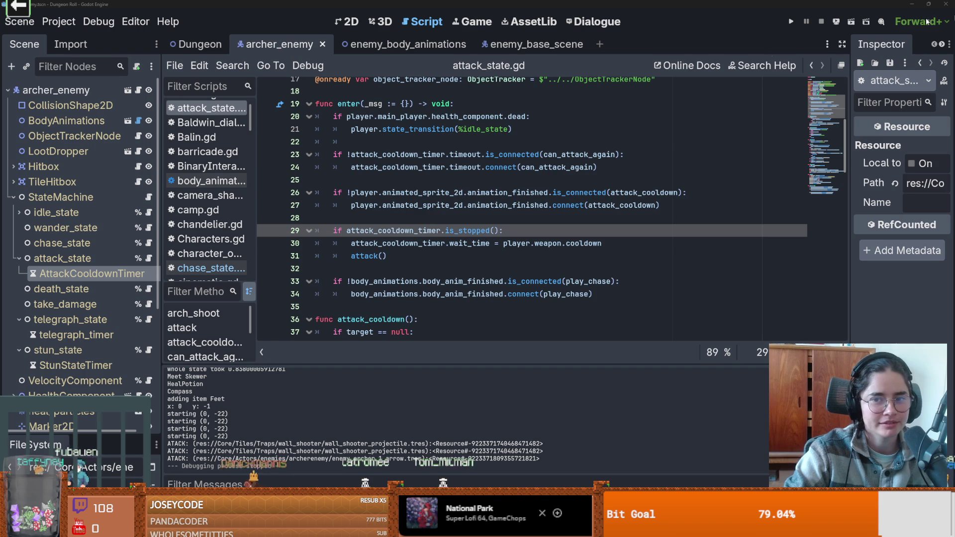
pyautogui.click(473, 218)
pyautogui.scroll(-1, 472, 245)
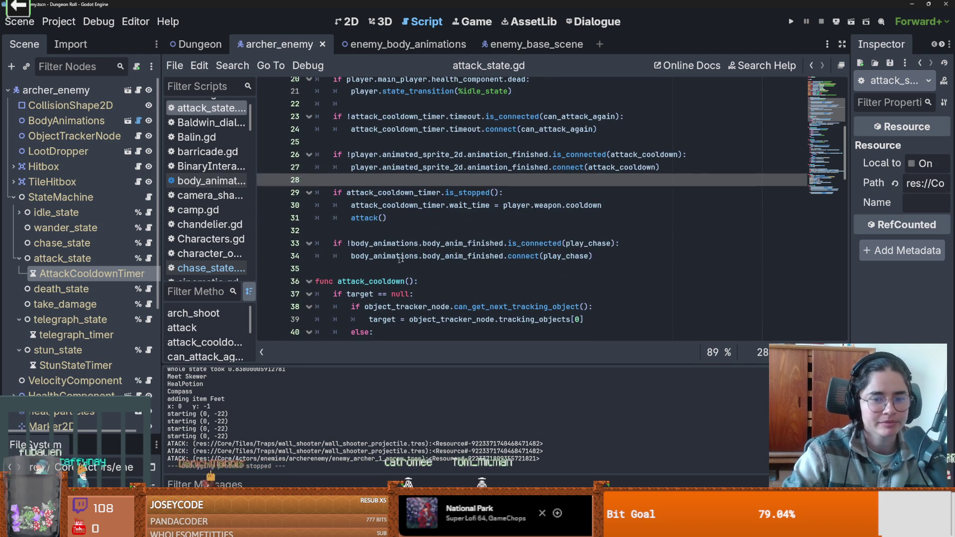
pyautogui.doubleClick(472, 243)
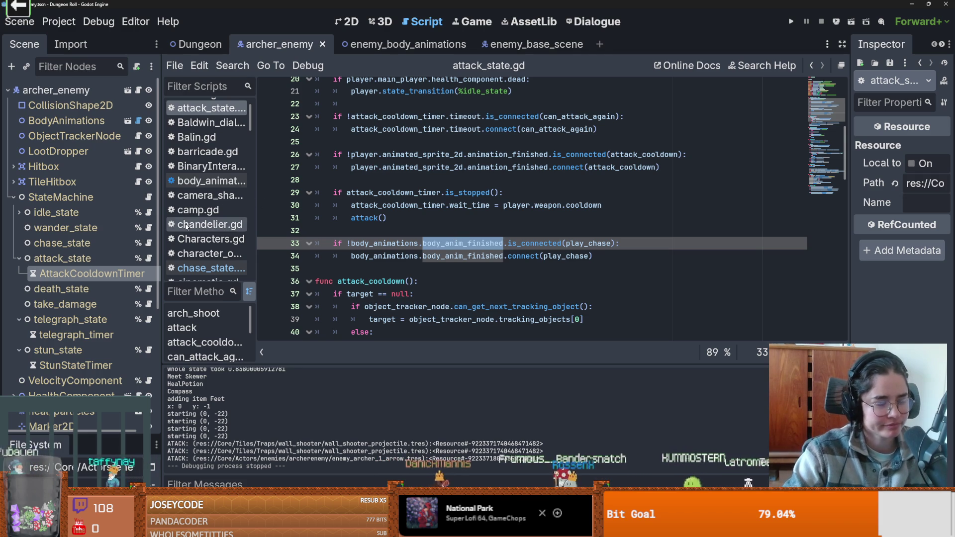
pyautogui.click(459, 234)
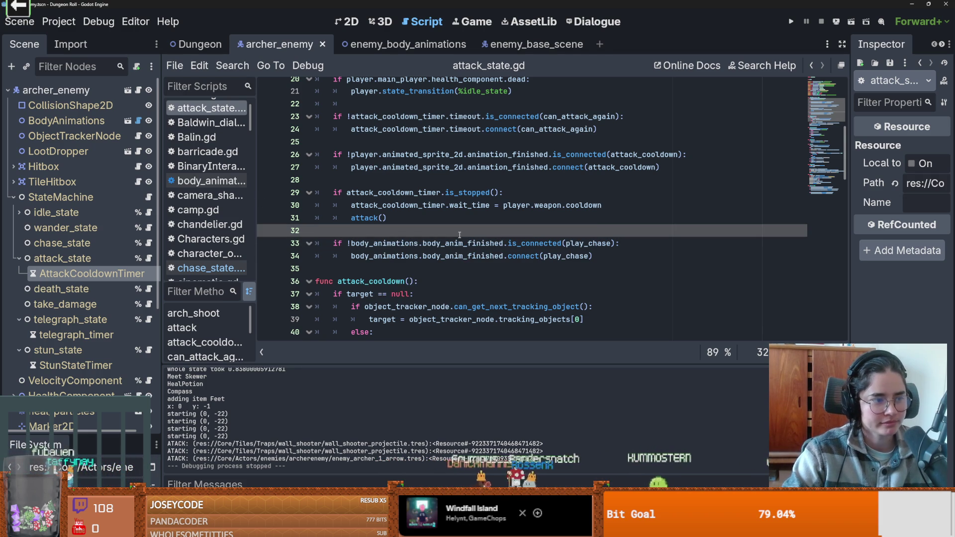
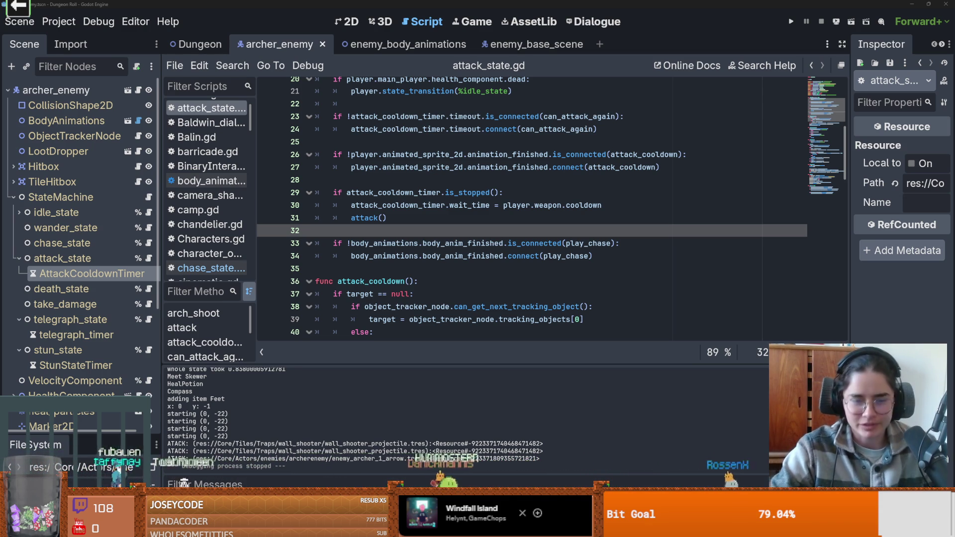
# Save attack_state.gd while reviewing the attack() call around lines 31–35
pyautogui.hotkey('ctrl', 's')
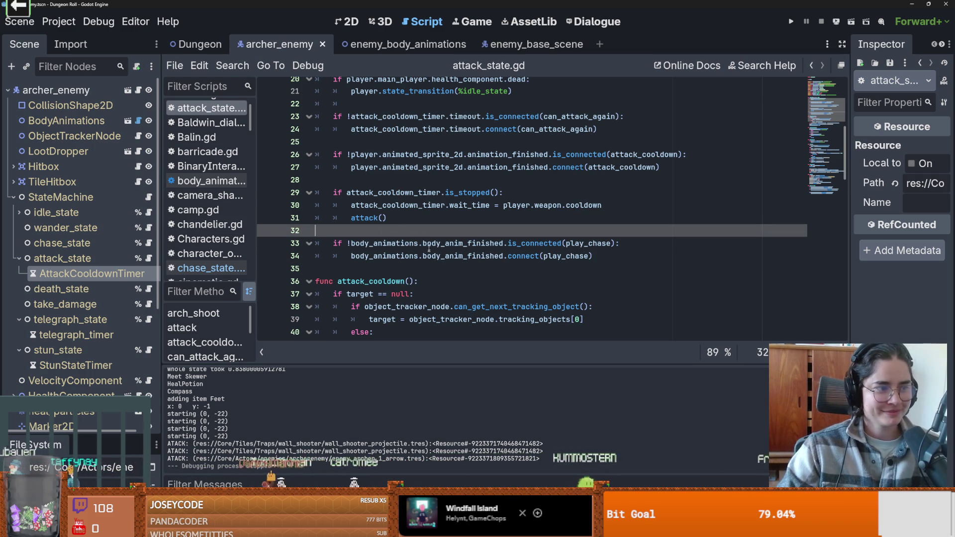
pyautogui.press('Down')
pyautogui.press('Down')
pyautogui.press('Down')
pyautogui.hotkey('ctrl', 's')
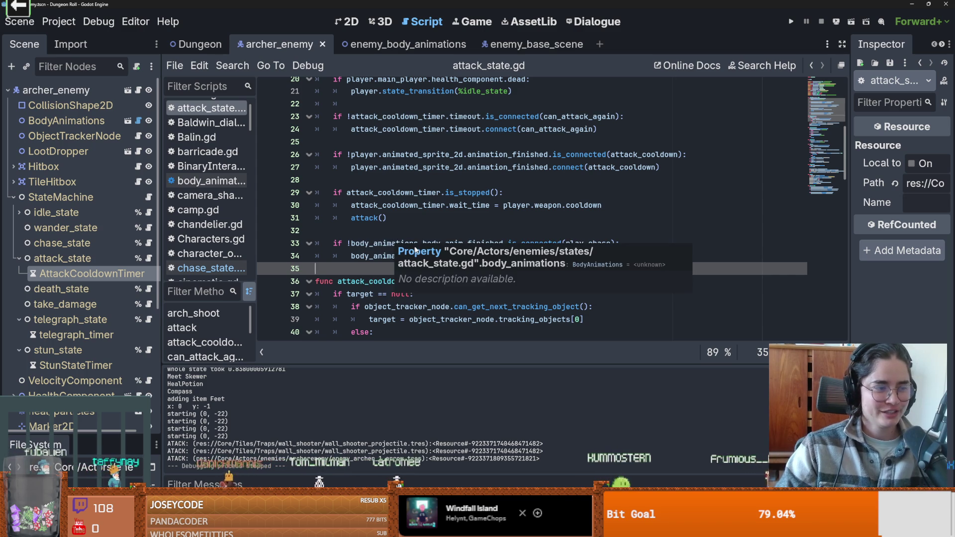
pyautogui.click(360, 219)
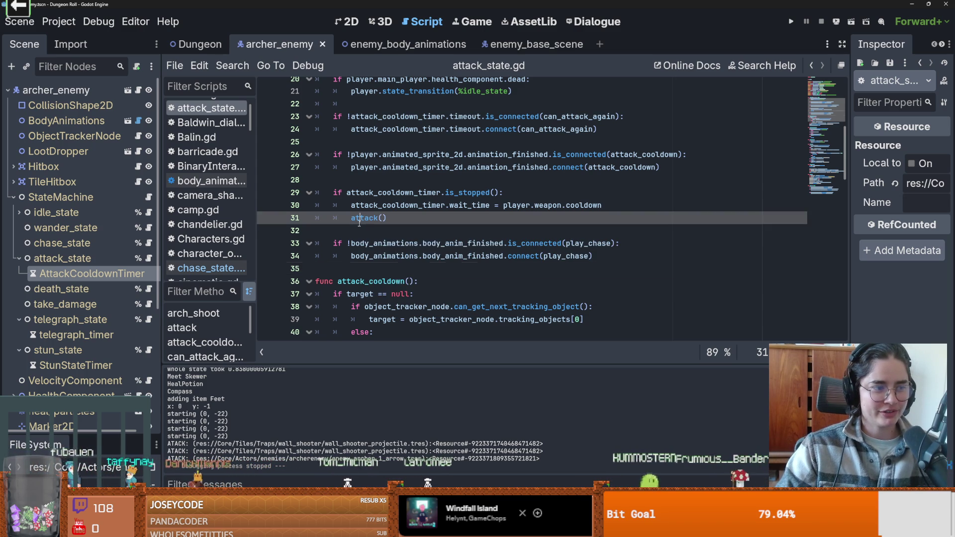
pyautogui.click(404, 233)
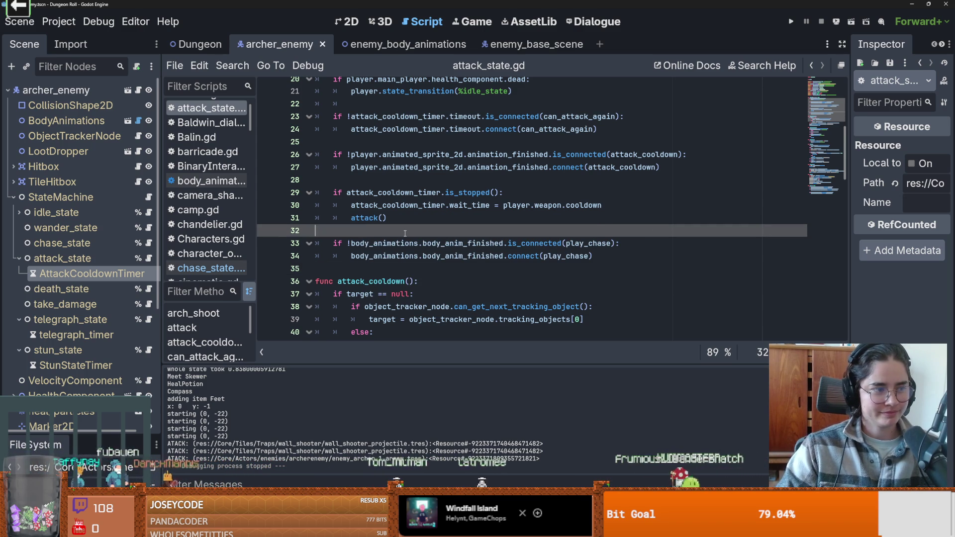
pyautogui.scroll(-1, 405, 233)
pyautogui.scroll(2, 405, 234)
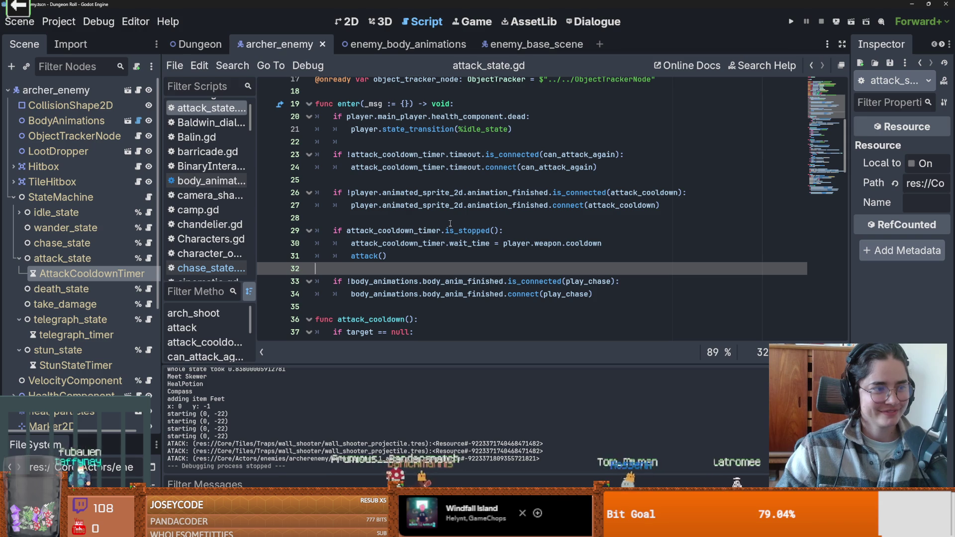
pyautogui.press('Up')
pyautogui.hotkey('ctrl', 's')
pyautogui.scroll(1, 432, 238)
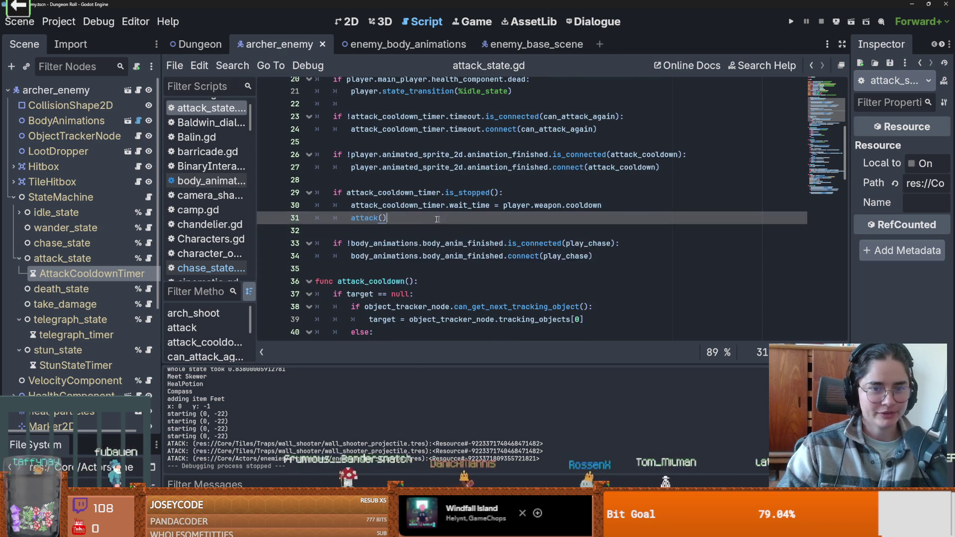
# Highlight every use of attack_cooldown_timer, then save the script again
pyautogui.press('Up')
pyautogui.press('Up')
pyautogui.hotkey('ctrl', 'd')
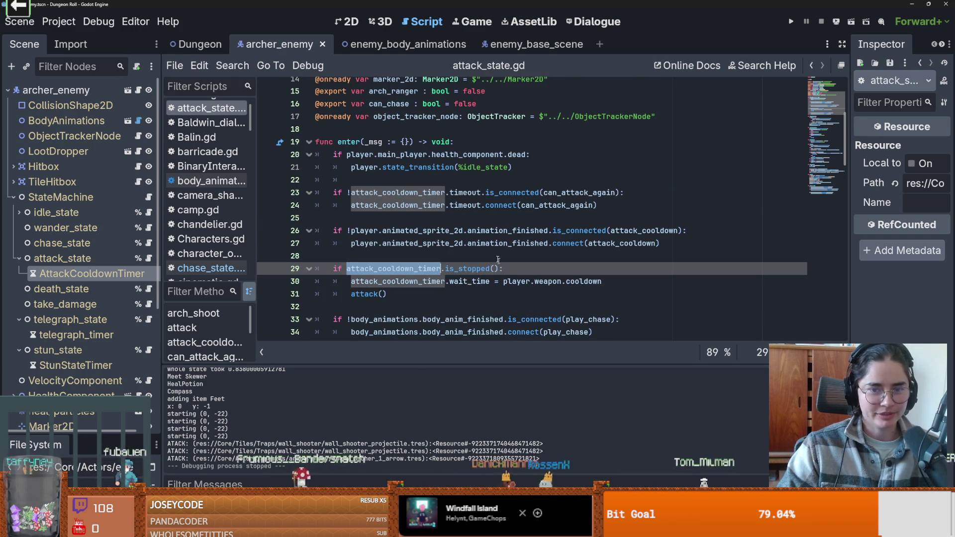
pyautogui.scroll(-3, 468, 237)
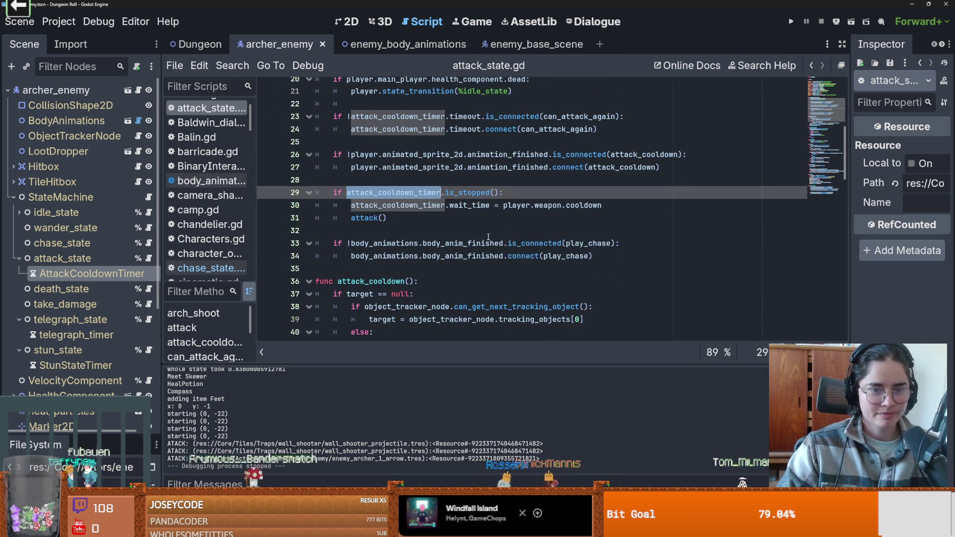
pyautogui.scroll(1, 487, 237)
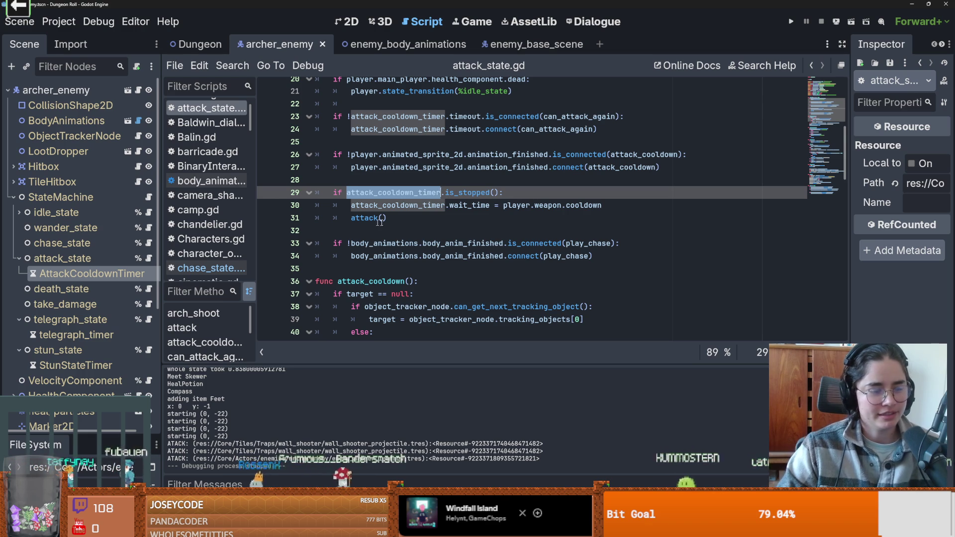
pyautogui.click(418, 218)
pyautogui.hotkey('ctrl', 's')
pyautogui.scroll(1, 418, 218)
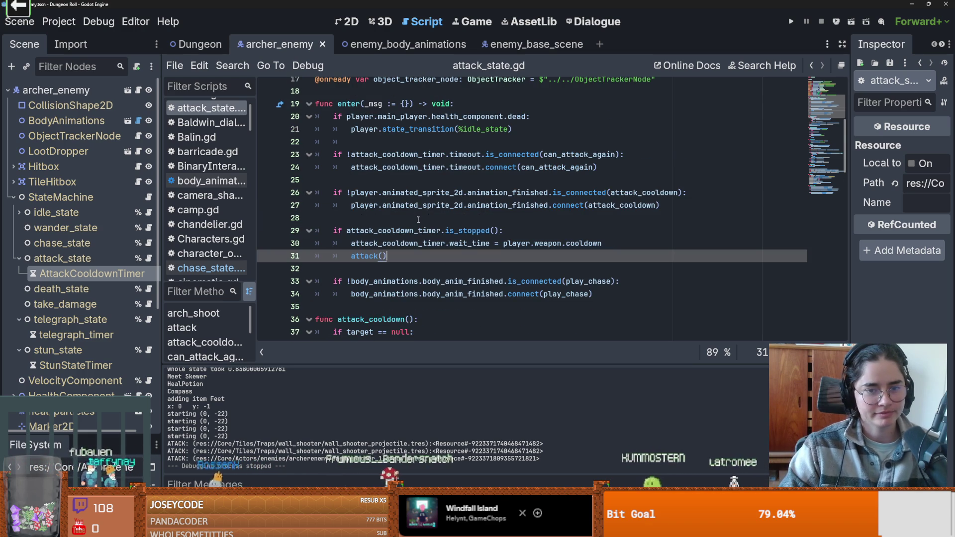
# Review the empty lines 22–32 of the enter() function
pyautogui.click(411, 218)
pyautogui.click(388, 180)
pyautogui.click(369, 144)
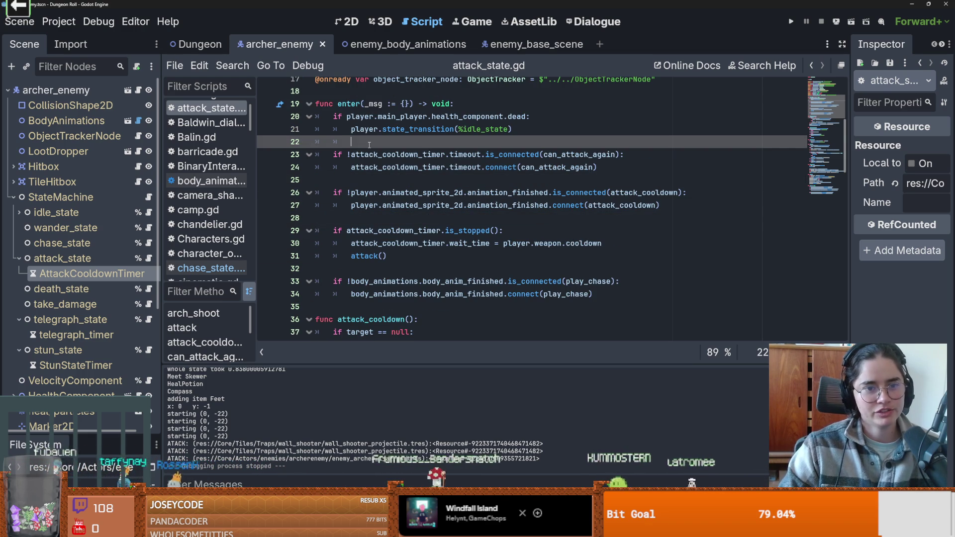
pyautogui.press('Return')
pyautogui.press('BackSpace')
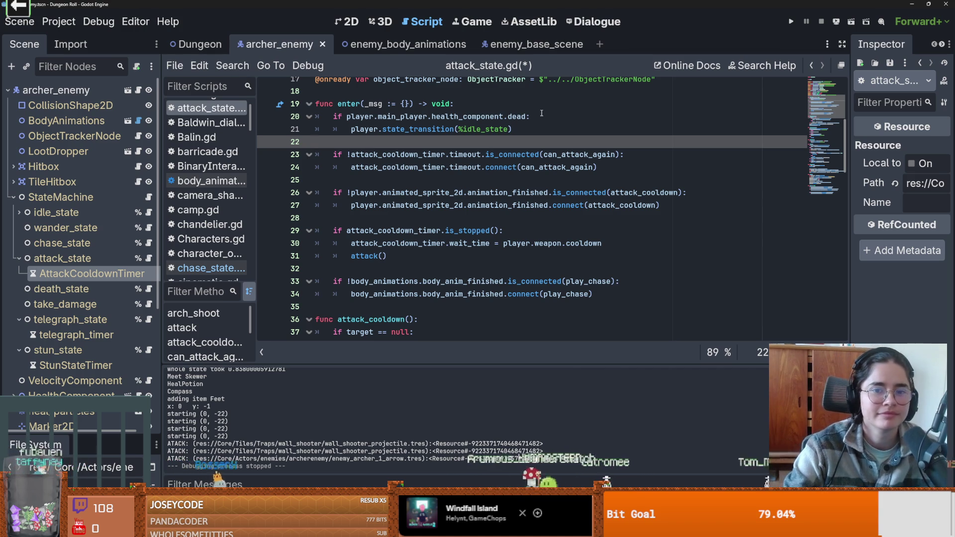
pyautogui.press('Up')
pyautogui.press('Up')
pyautogui.press('Up')
pyautogui.click(388, 268)
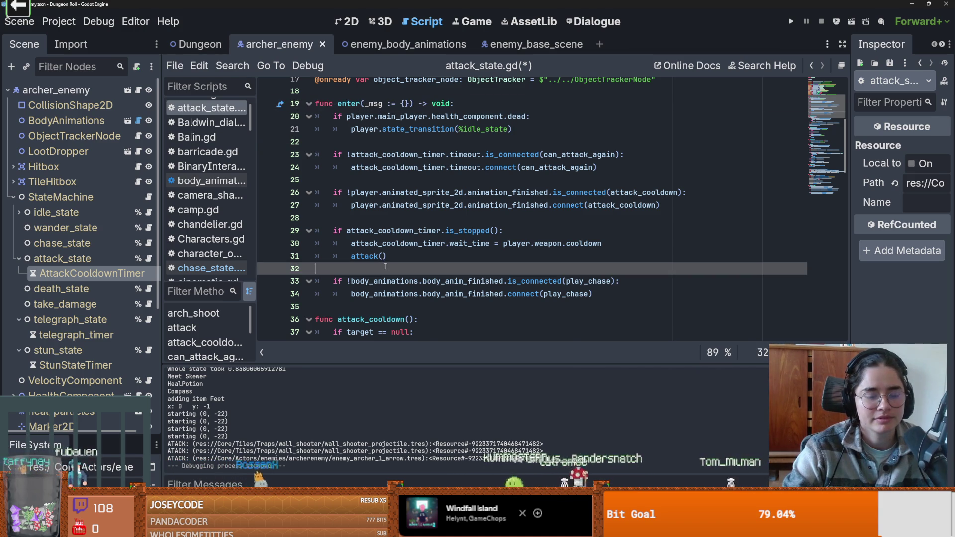
pyautogui.scroll(-2, 407, 261)
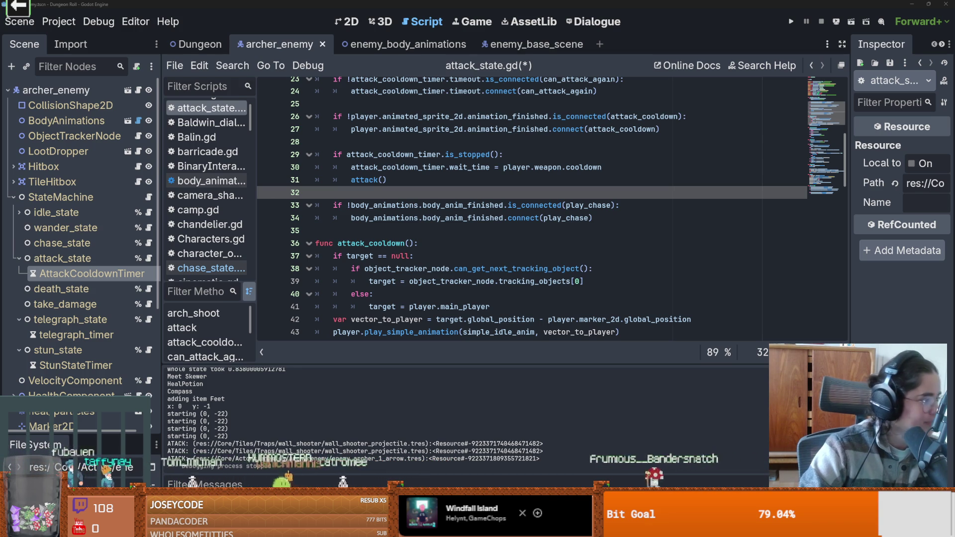
# Save attack_state.gd again after checking lines 32–41 around attack_cooldown
pyautogui.click(334, 306)
pyautogui.hotkey('ctrl', 's')
pyautogui.click(368, 230)
pyautogui.click(379, 189)
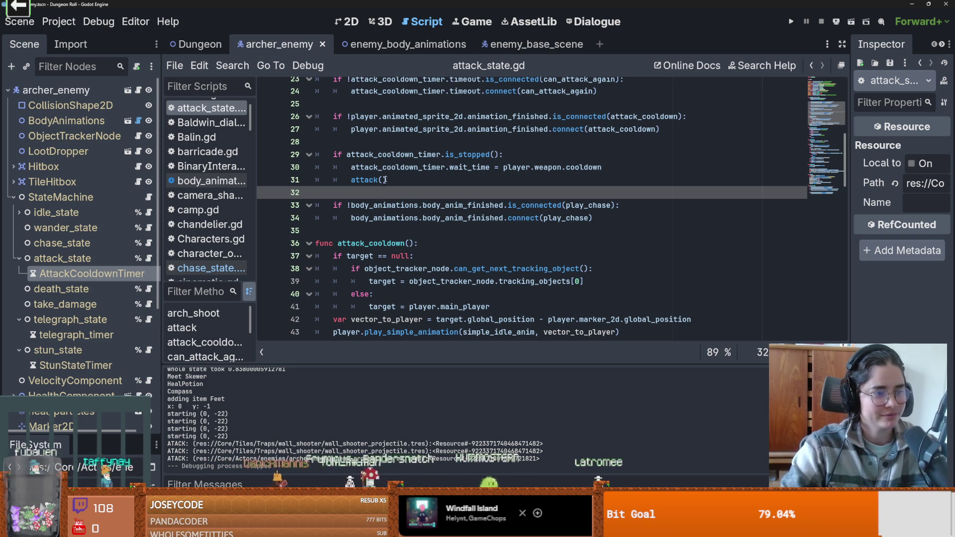
pyautogui.click(445, 232)
pyautogui.hotkey('ctrl', 's')
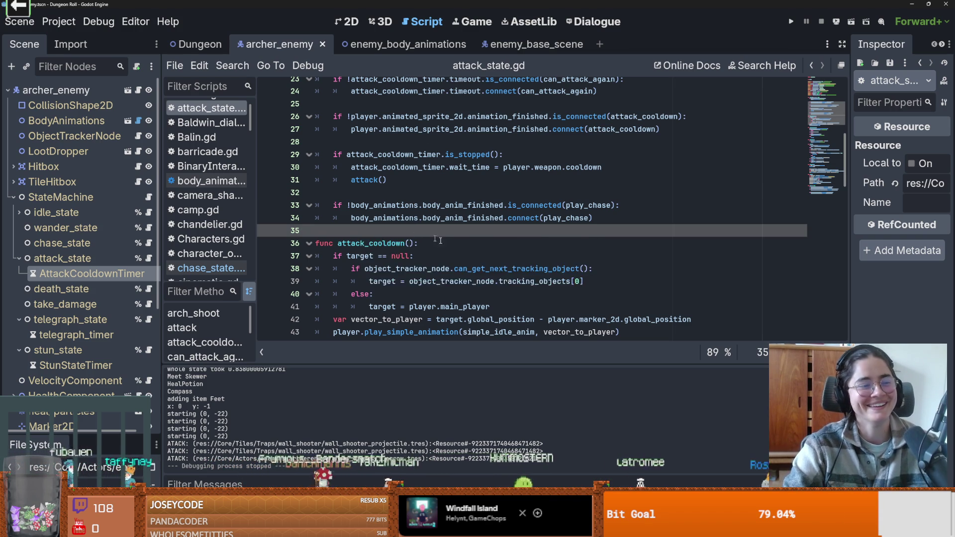
pyautogui.scroll(2, 490, 263)
pyautogui.scroll(1, 403, 238)
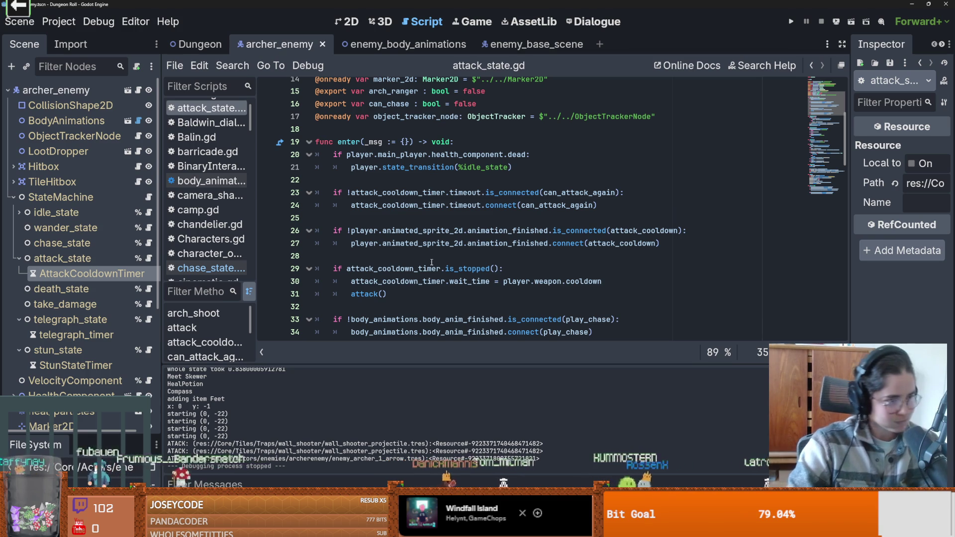
# Check the connect call on line 27 and the body_anim_finished check, then save
pyautogui.click(451, 259)
pyautogui.scroll(-2, 477, 259)
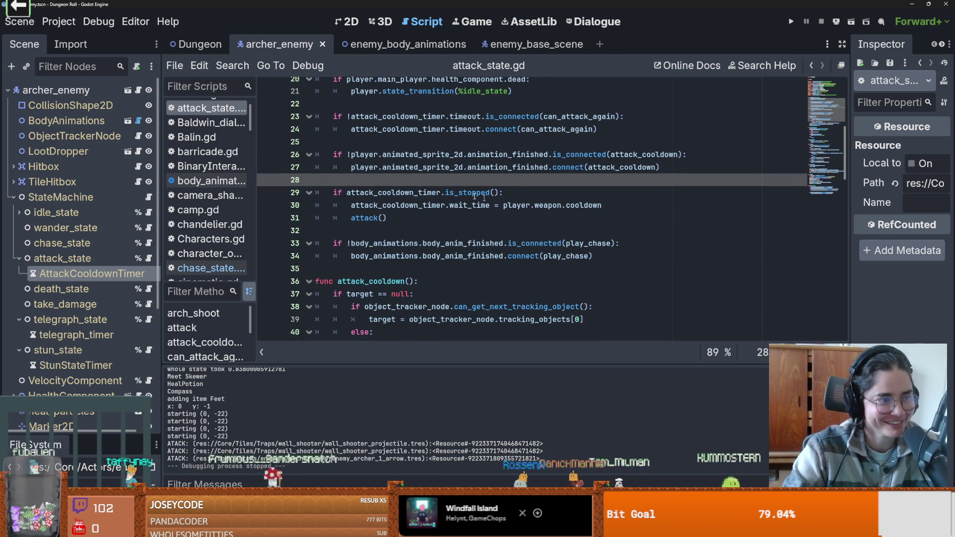
pyautogui.scroll(2, 507, 237)
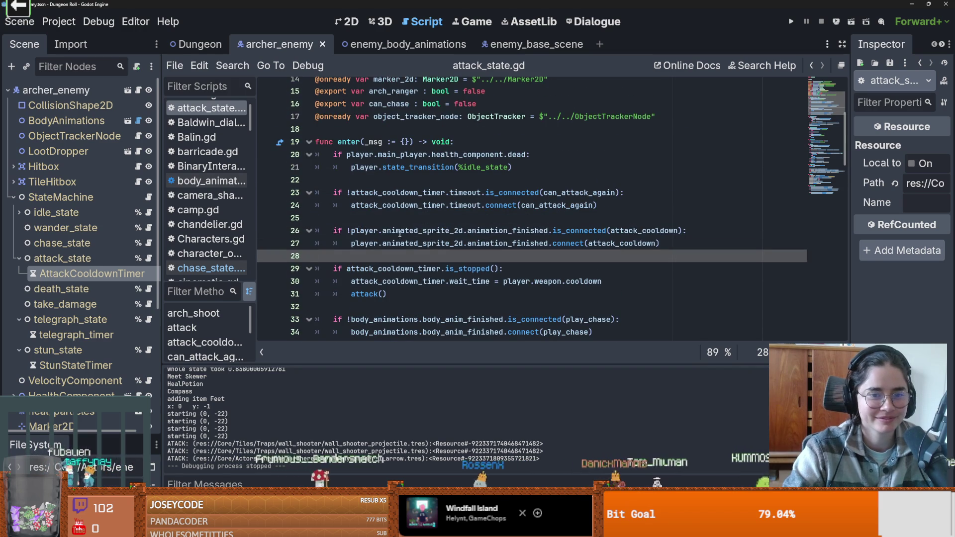
pyautogui.press('Up')
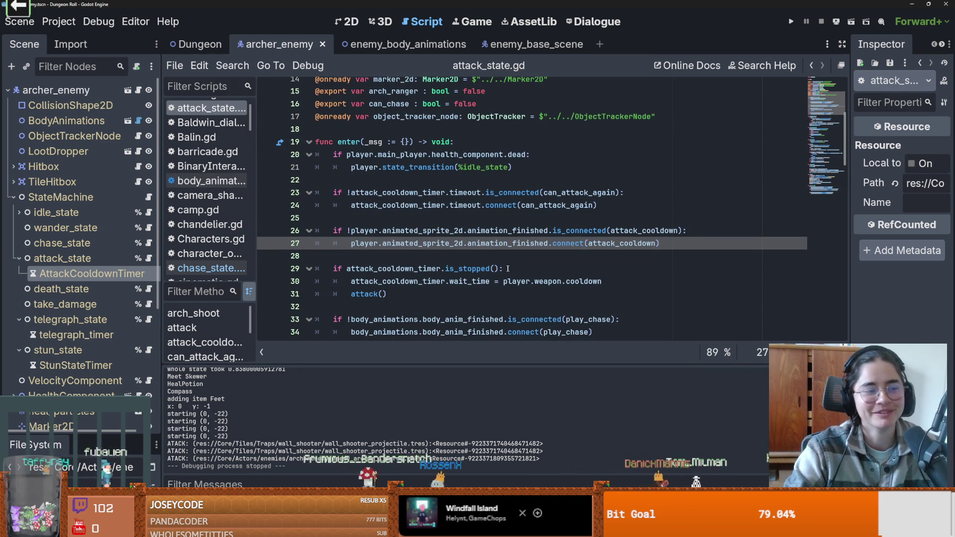
pyautogui.scroll(-1, 501, 267)
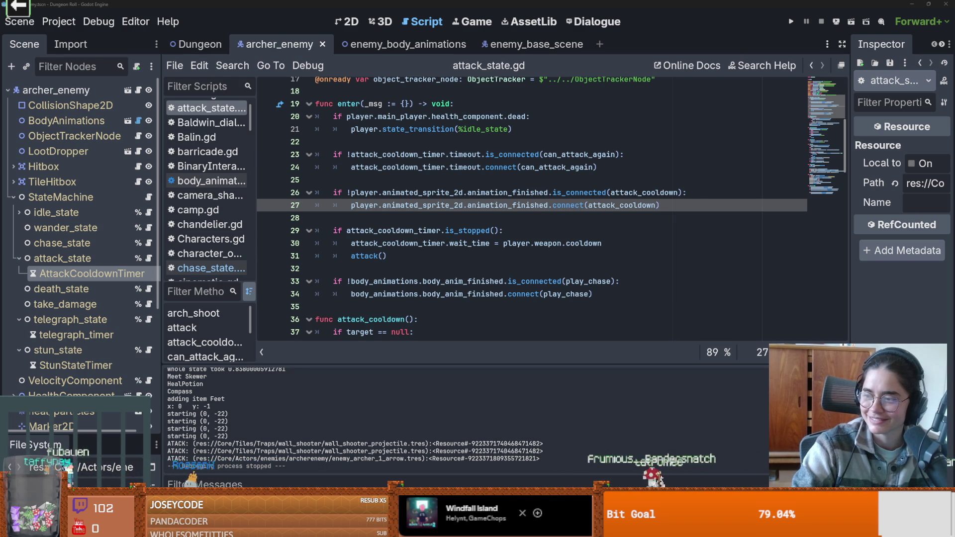
pyautogui.click(647, 281)
pyautogui.hotkey('ctrl', 's')
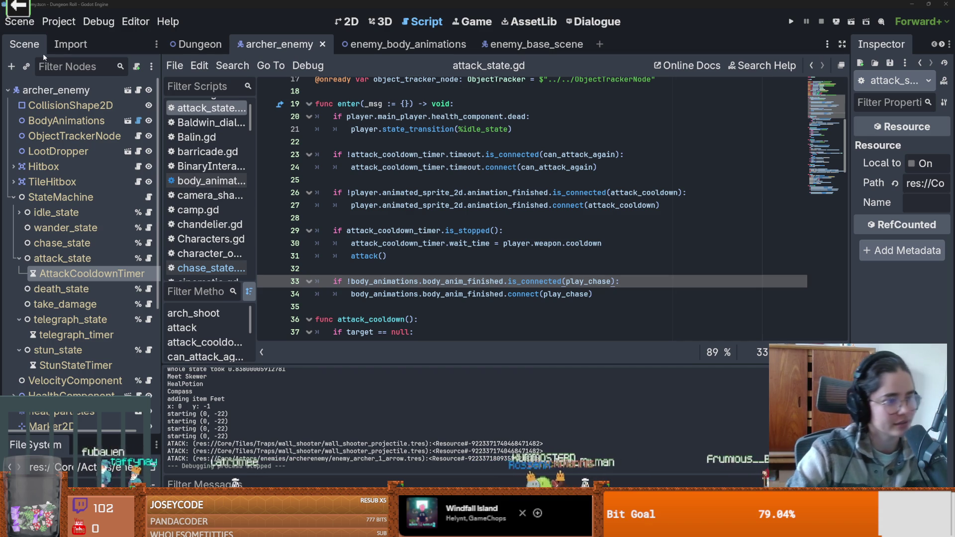
pyautogui.hotkey('ctrl', 's')
pyautogui.click(467, 144)
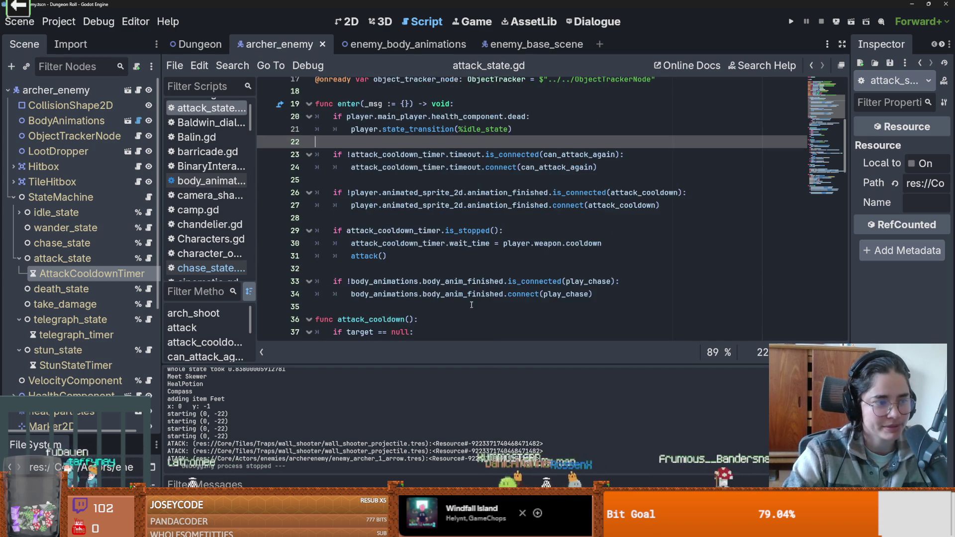
pyautogui.scroll(-1, 426, 300)
pyautogui.click(443, 256)
pyautogui.scroll(4, 448, 264)
pyautogui.hotkey('ctrl', 's')
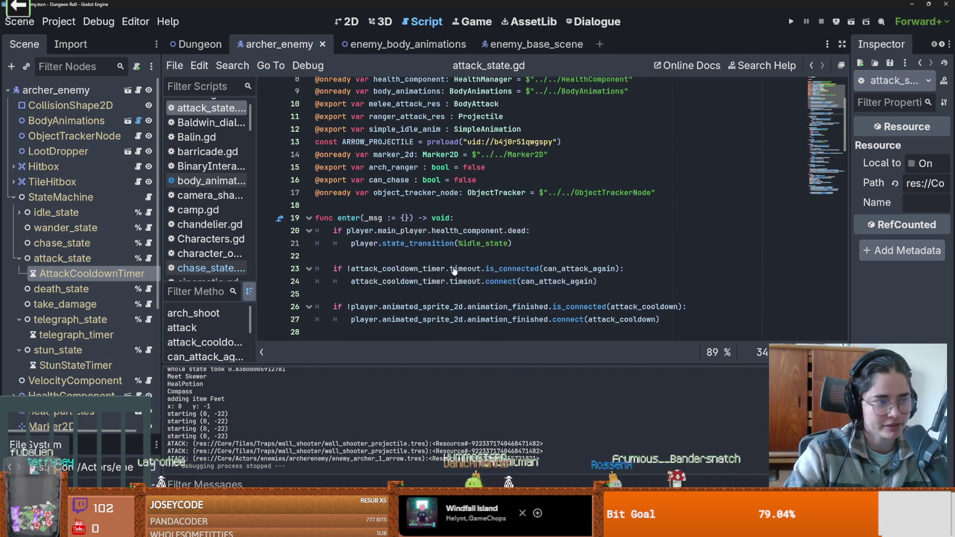
pyautogui.scroll(-3, 452, 268)
pyautogui.scroll(-2, 452, 268)
pyautogui.click(452, 268)
pyautogui.click(433, 244)
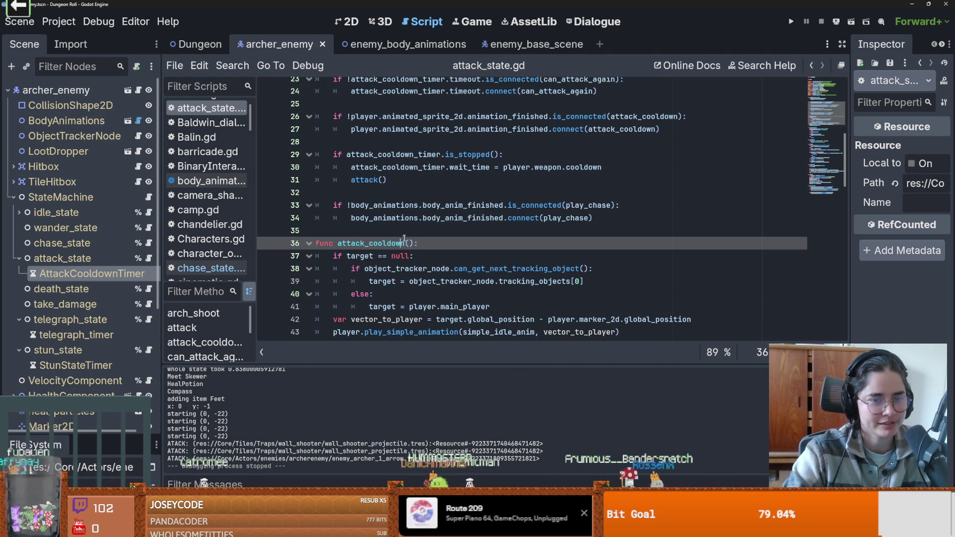
pyautogui.click(425, 232)
pyautogui.hotkey('ctrl', 's')
pyautogui.scroll(-4, 497, 234)
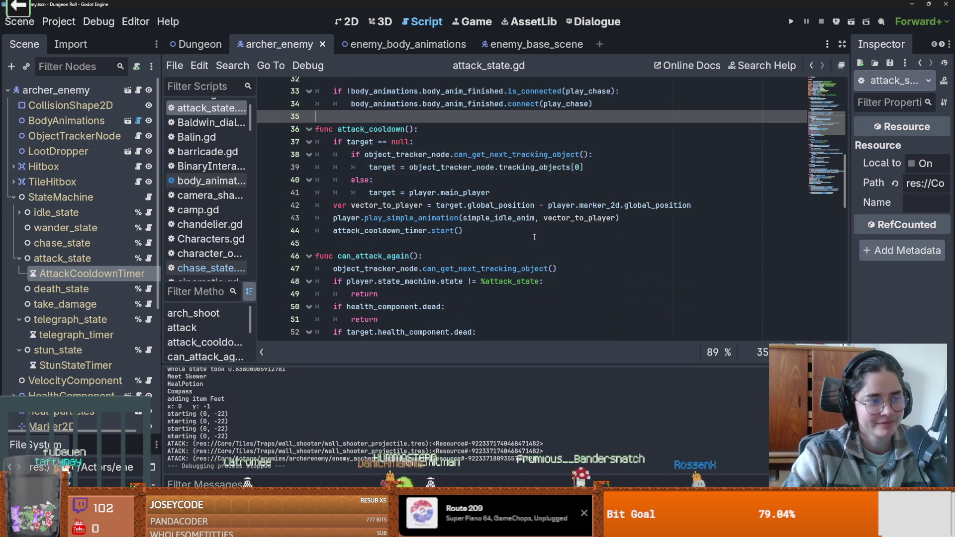
pyautogui.scroll(-4, 536, 233)
pyautogui.scroll(6, 529, 226)
pyautogui.hotkey('ctrl', 's')
pyautogui.scroll(-3, 527, 221)
pyautogui.scroll(3, 519, 262)
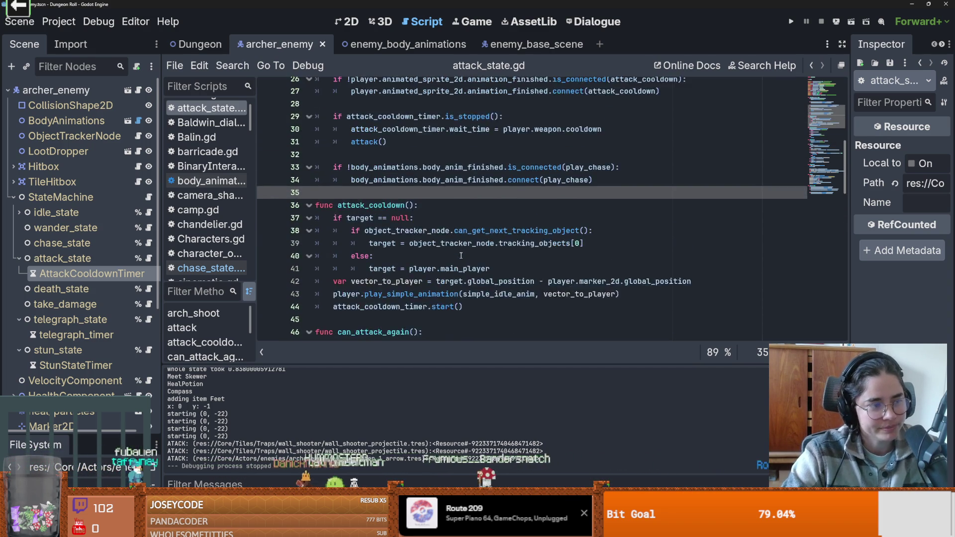
pyautogui.scroll(-4, 520, 261)
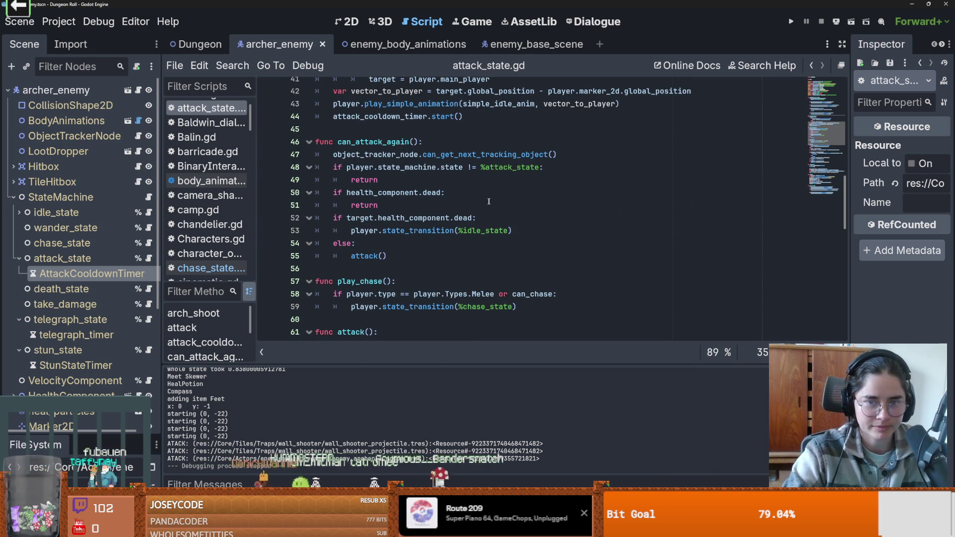
pyautogui.doubleClick(528, 179)
pyautogui.doubleClick(527, 168)
pyautogui.doubleClick(367, 142)
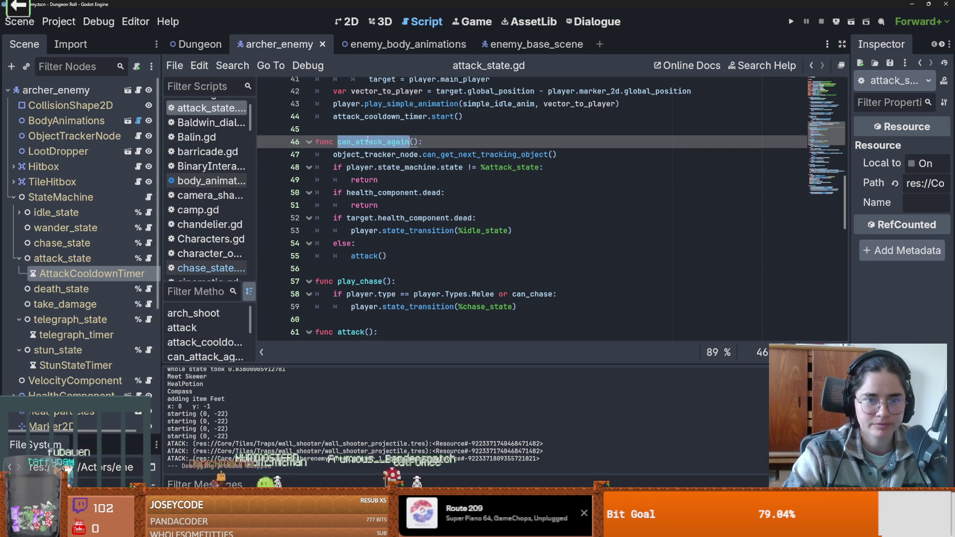
pyautogui.doubleClick(368, 231)
pyautogui.doubleClick(418, 230)
pyautogui.doubleClick(363, 255)
pyautogui.scroll(-1, 440, 277)
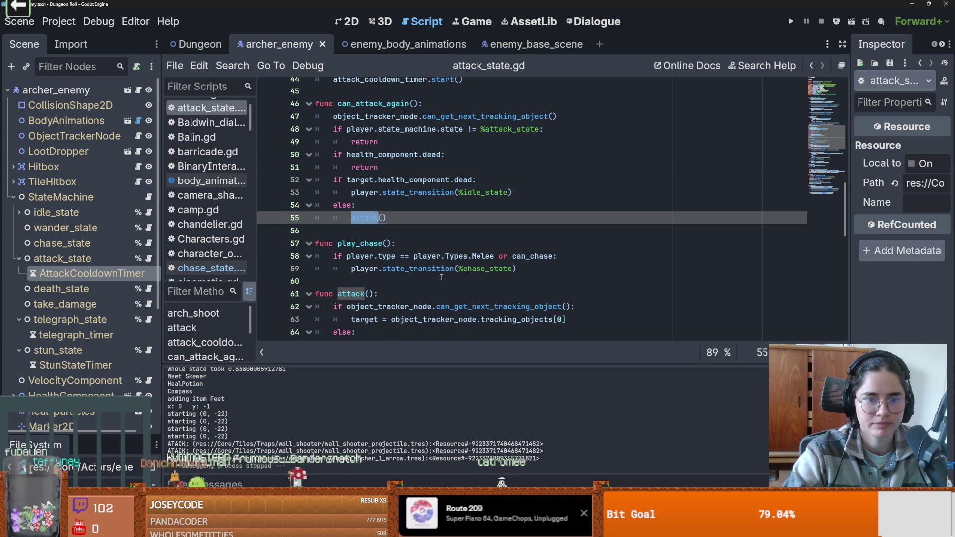
pyautogui.scroll(9, 474, 268)
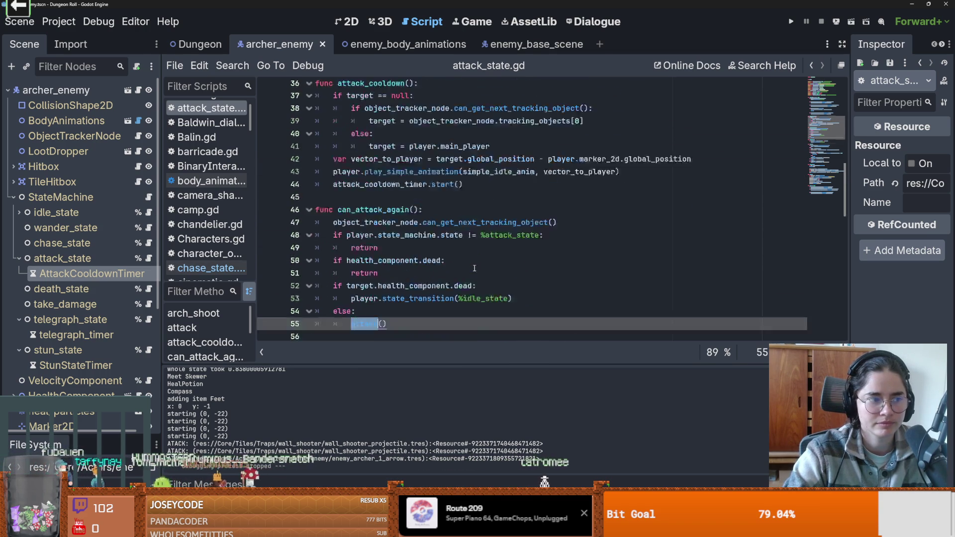
pyautogui.scroll(-1, 474, 269)
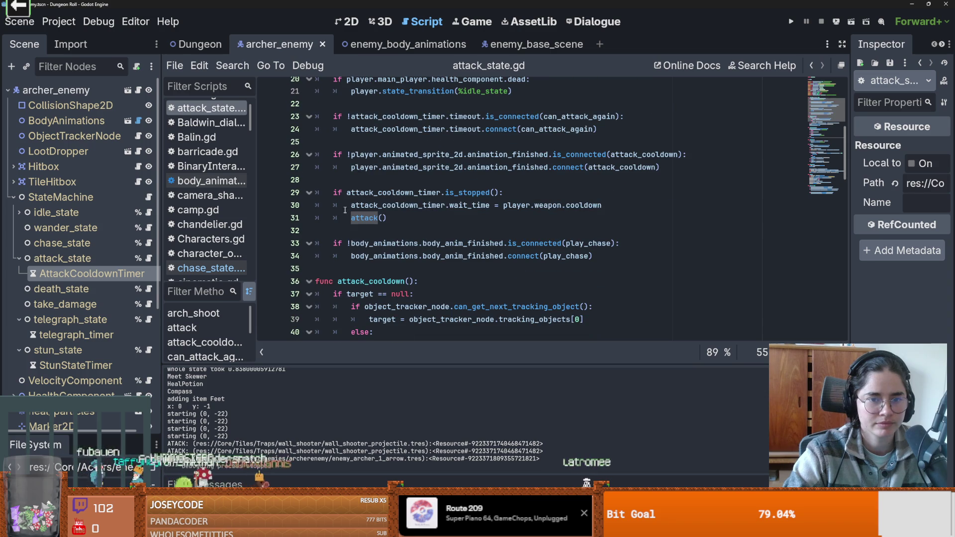
pyautogui.doubleClick(374, 206)
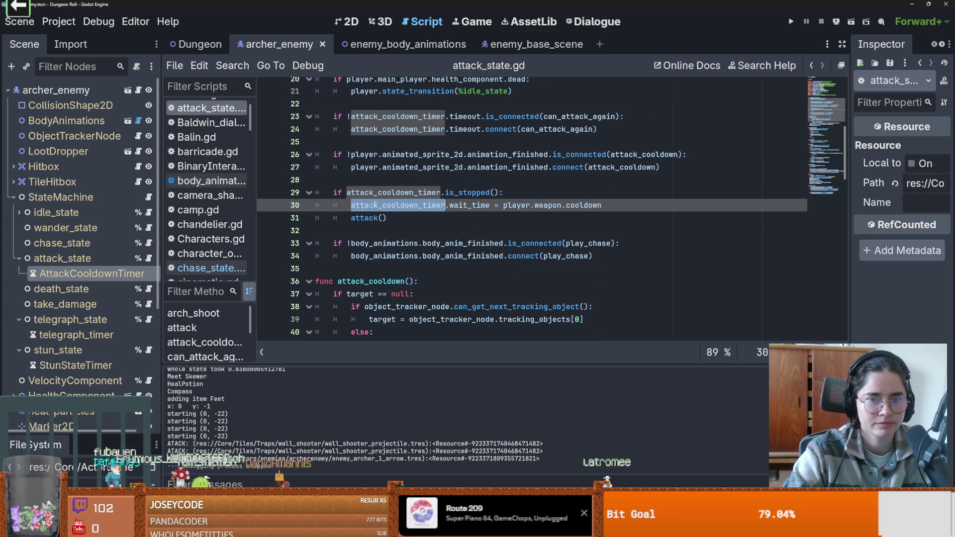
pyautogui.doubleClick(384, 155)
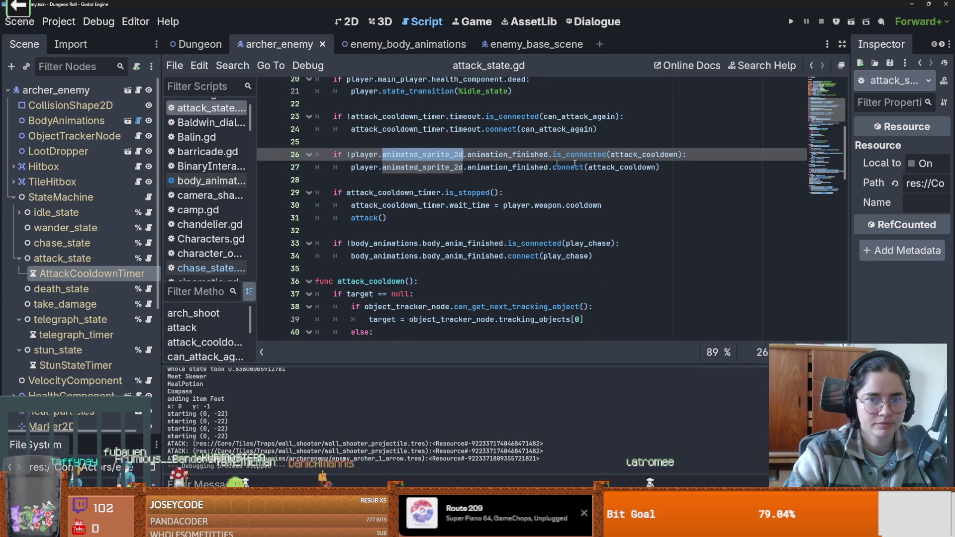
pyautogui.doubleClick(642, 154)
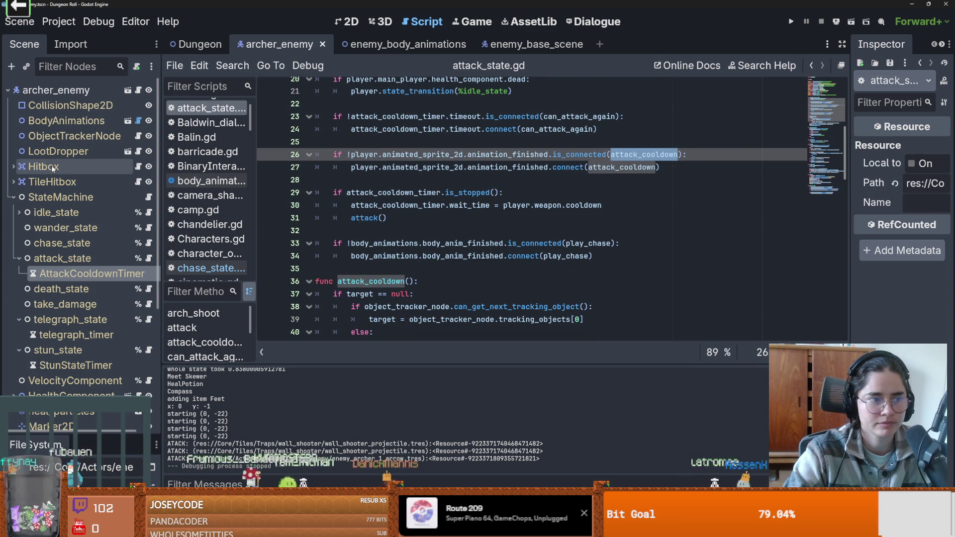
pyautogui.press('F5')
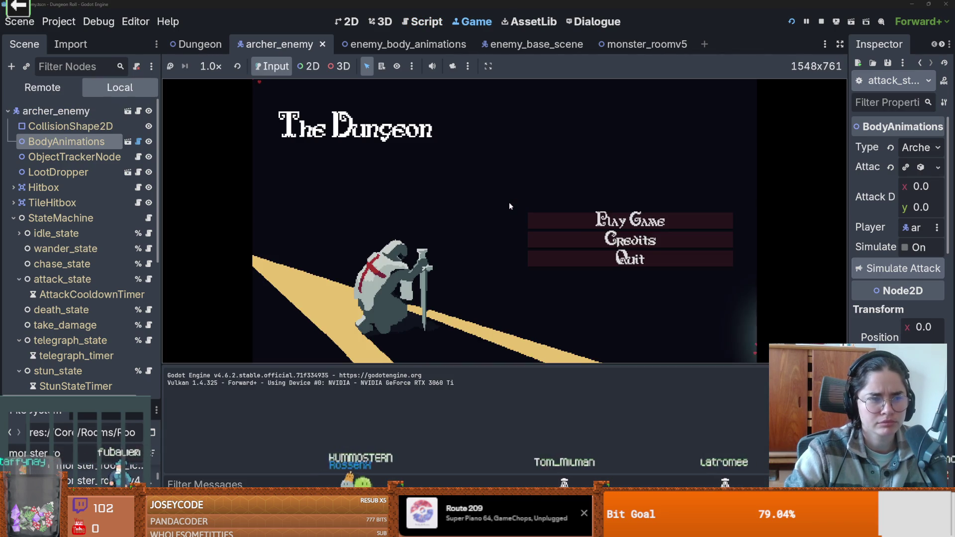
# Start a run, put on the armour, choose a room card and walk into the room
pyautogui.click(575, 215)
pyautogui.press('w')
pyautogui.press('a')
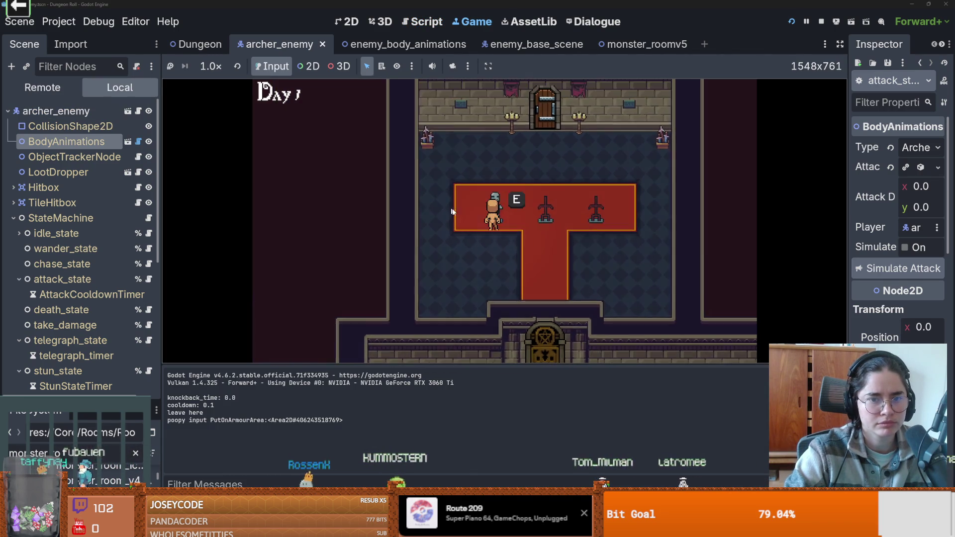
pyautogui.press('e')
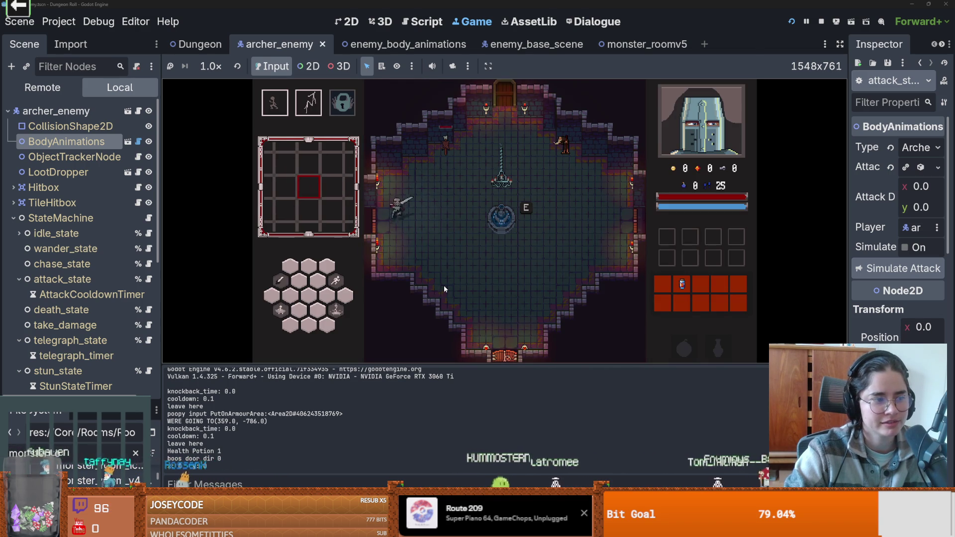
pyautogui.press('e')
pyautogui.scroll(-5, 543, 324)
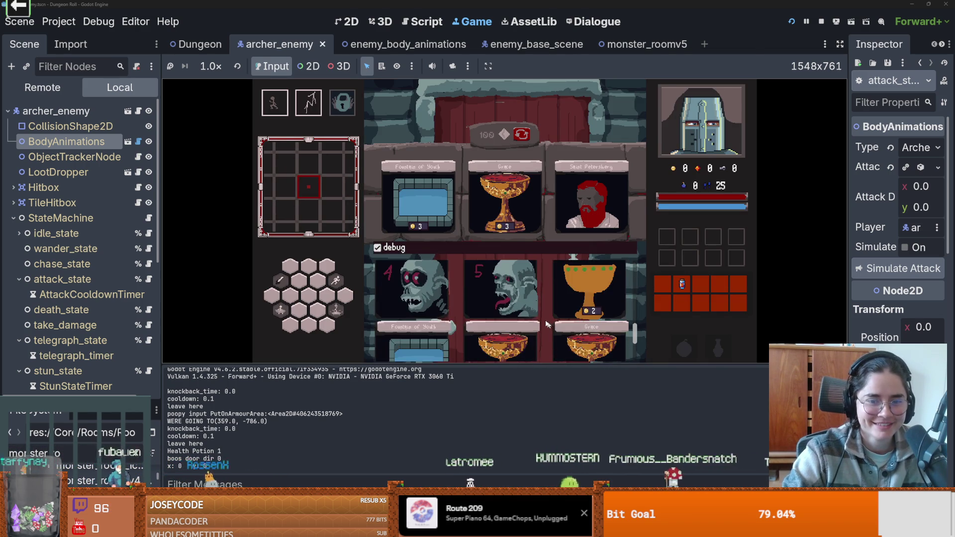
pyautogui.click(499, 295)
pyautogui.press('s')
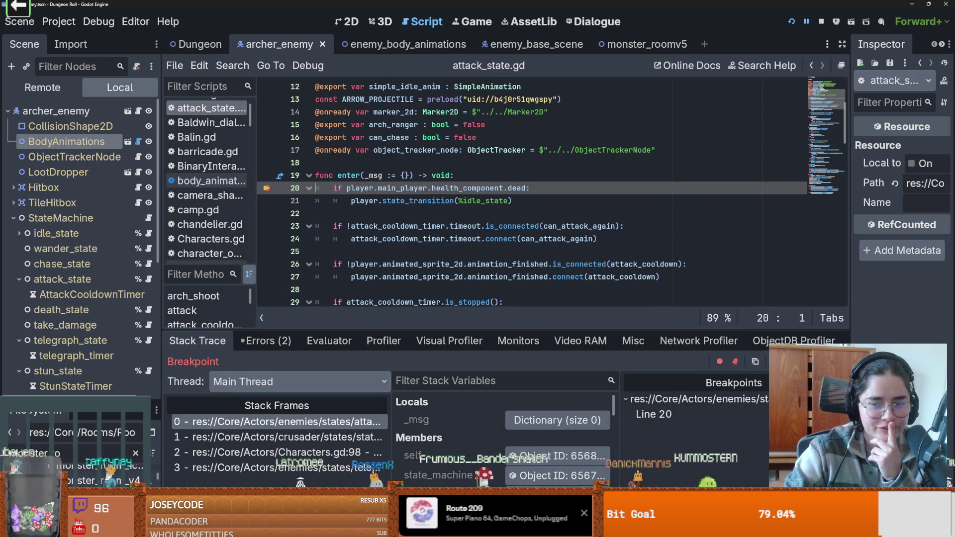
# Step from line 20 into attack(), through object_tracker_node.gd, back to attack_state.gd line 66
pyautogui.press('F10')
pyautogui.press('F10')
pyautogui.press('F10')
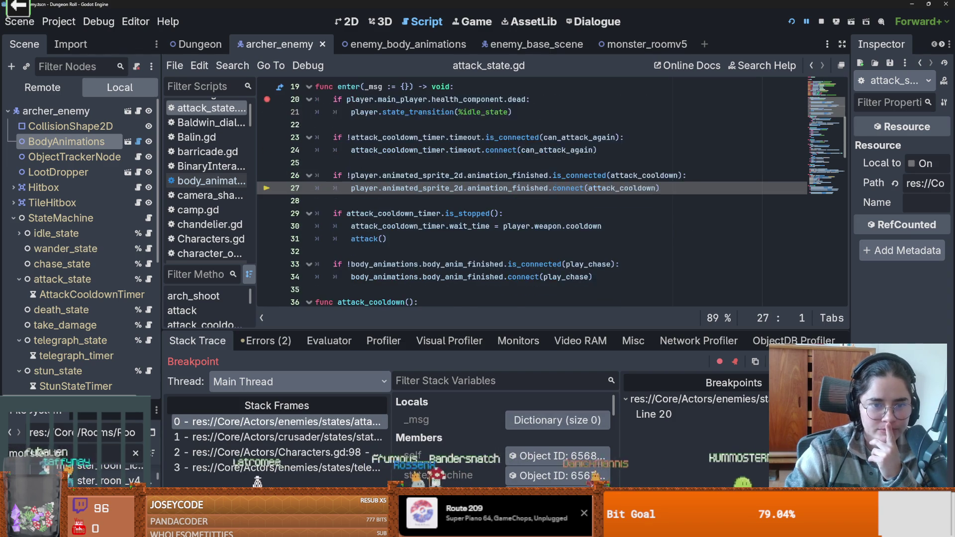
pyautogui.press('F10')
pyautogui.press('F10')
pyautogui.press('F11')
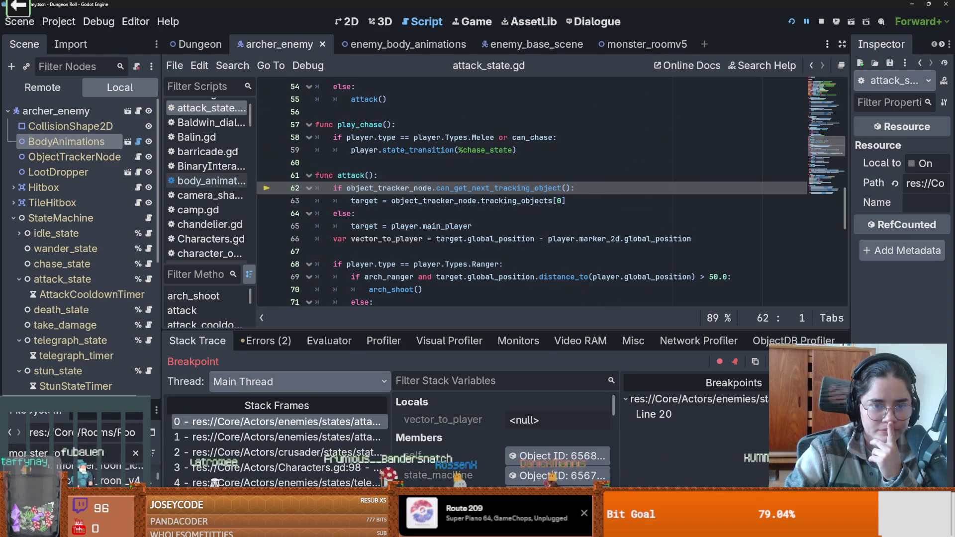
pyautogui.press('F11')
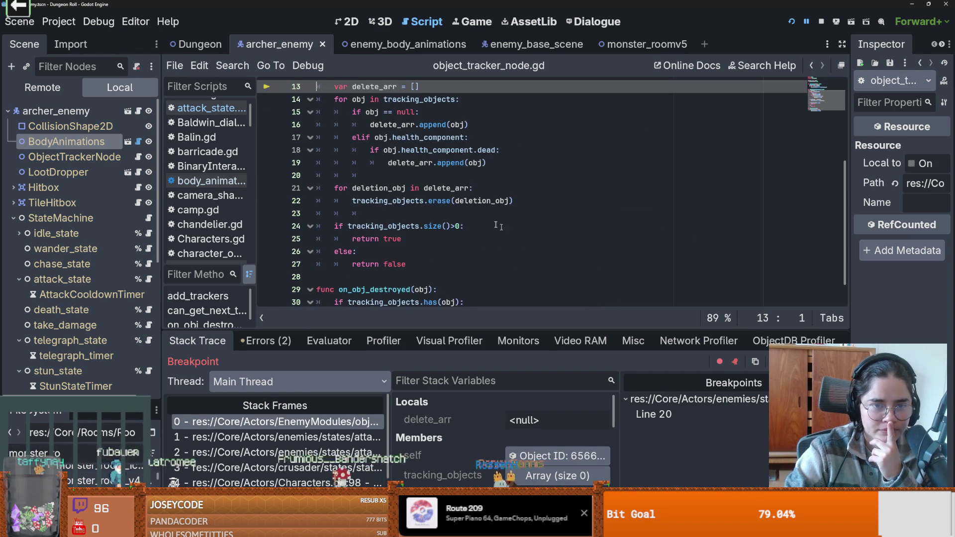
pyautogui.press('F10')
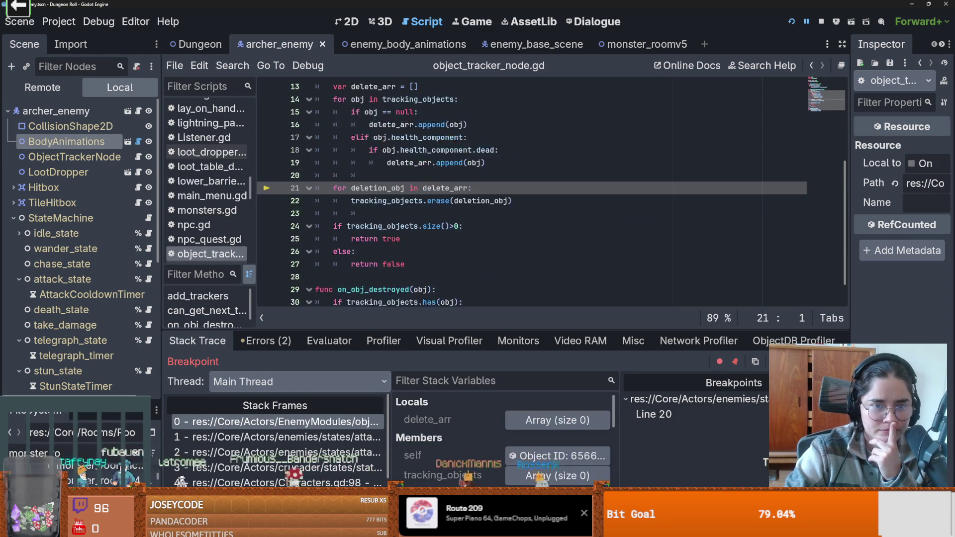
pyautogui.press('F10')
pyautogui.press('F10')
pyautogui.press('F10')
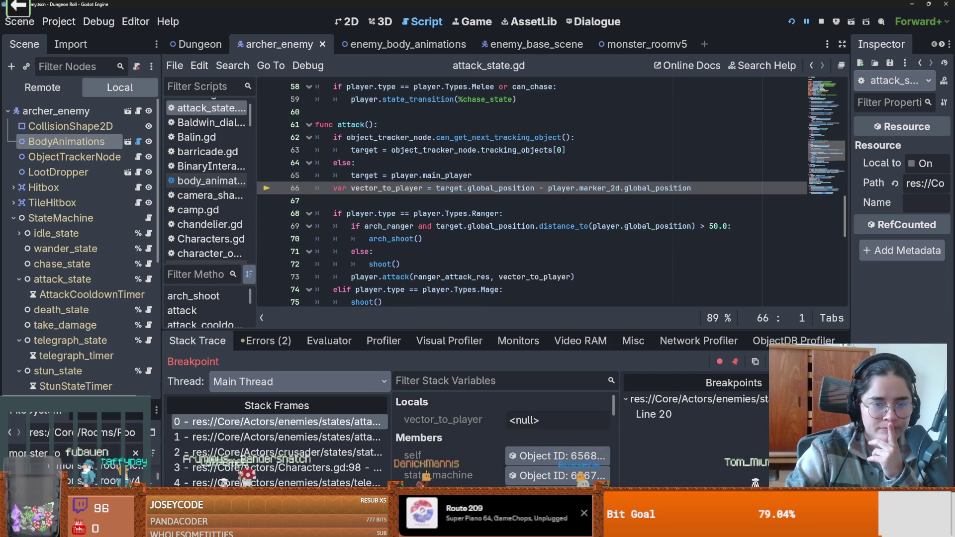
pyautogui.press('F10')
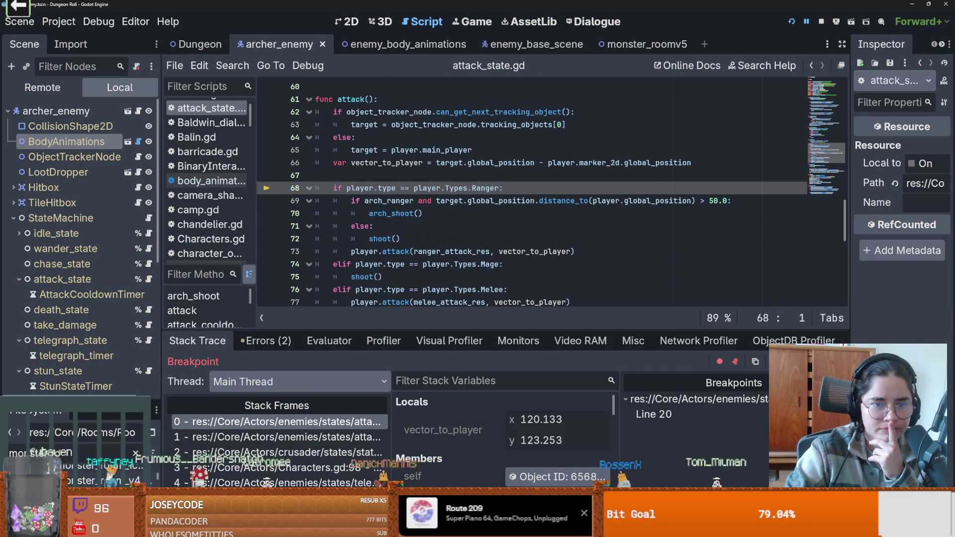
# Step into shoot() and through projectile.gd's initialisation, node references and arrow type checks
pyautogui.press('F11')
pyautogui.press('F11')
pyautogui.press('F11')
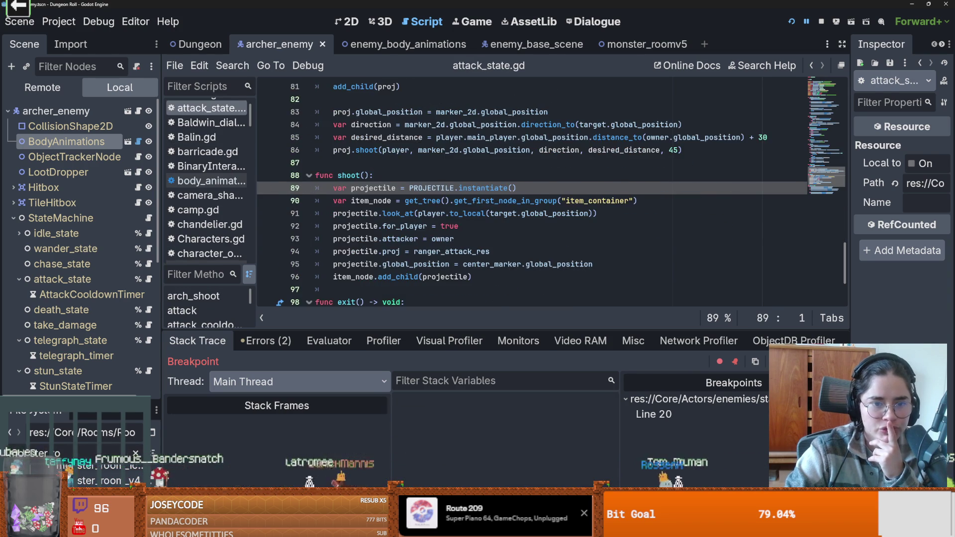
pyautogui.press('F11')
pyautogui.press('F11')
pyautogui.press('F11')
pyautogui.press('F11')
pyautogui.press('F11')
pyautogui.press('F11')
pyautogui.press('F11')
pyautogui.press('F11')
pyautogui.press('F11')
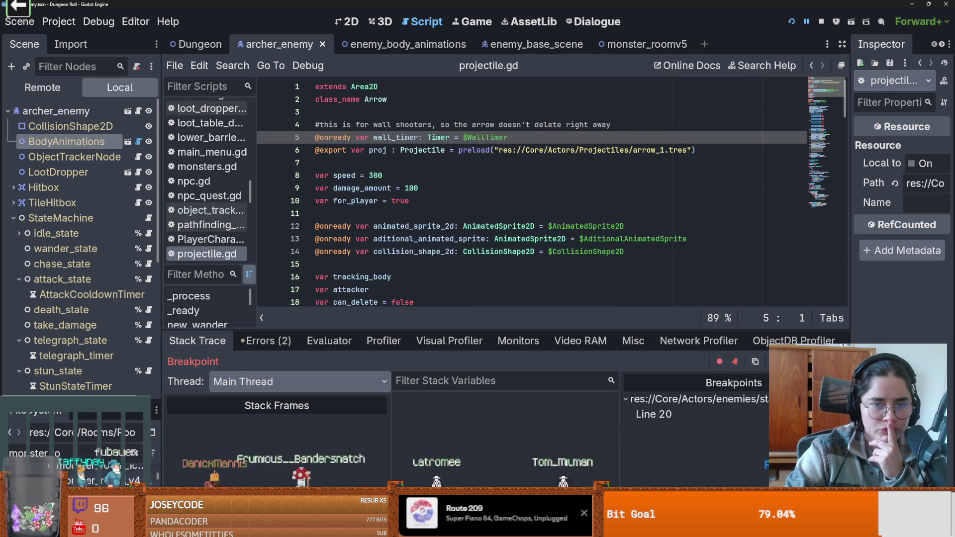
pyautogui.press('F11')
pyautogui.press('F11')
pyautogui.press('F11')
pyautogui.press('F11')
pyautogui.press('F11')
pyautogui.press('F11')
pyautogui.press('F11')
pyautogui.press('F11')
pyautogui.press('F11')
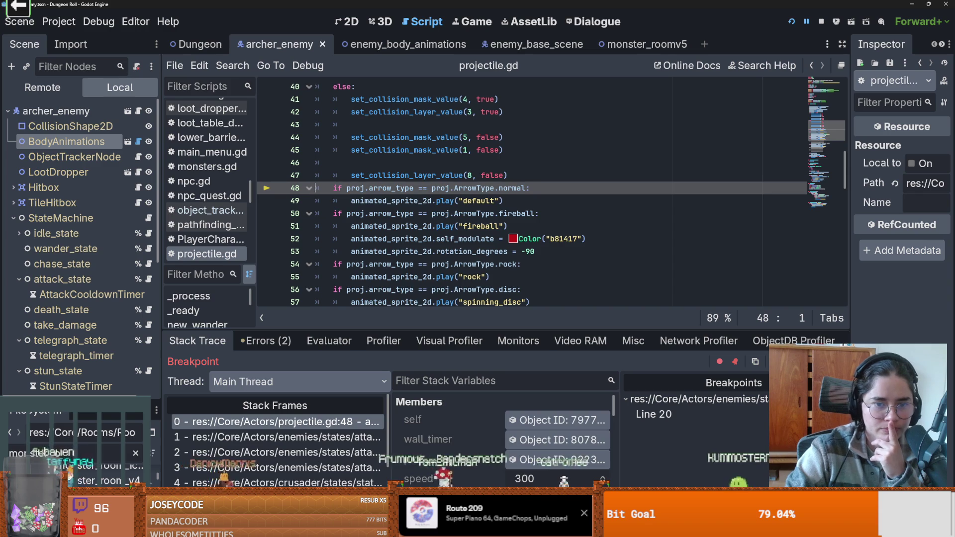
pyautogui.press('F11')
pyautogui.press('F11')
pyautogui.press('F11')
pyautogui.press('F11')
pyautogui.press('F11')
pyautogui.scroll(5, 407, 236)
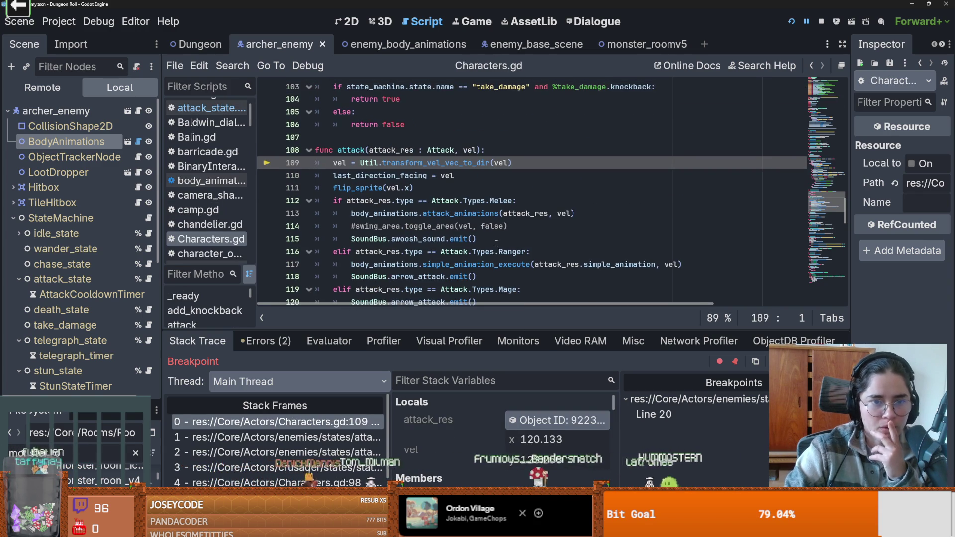
# Step through Util.gd's direction conversion loop and back to Characters.gd
pyautogui.press('F11')
pyautogui.press('F11')
pyautogui.press('F11')
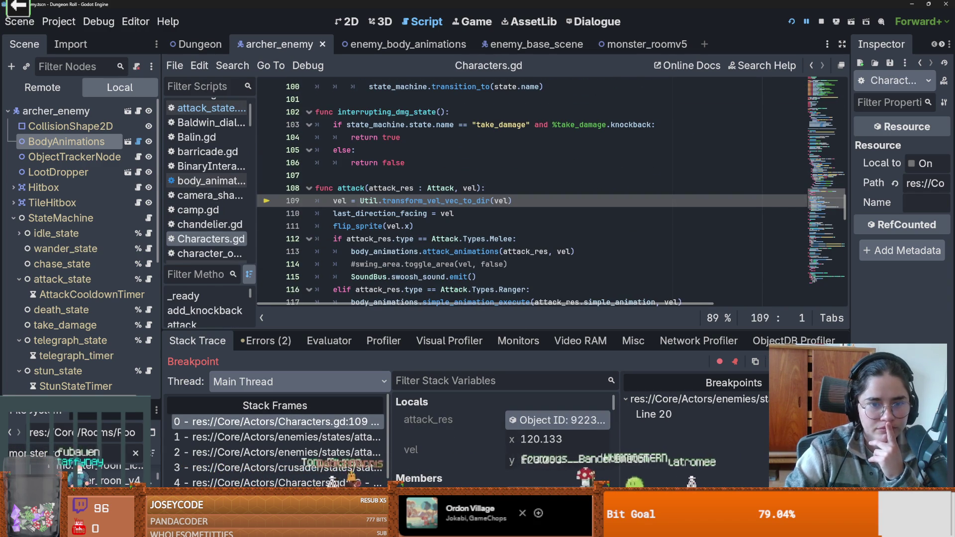
pyautogui.press('F11')
pyautogui.press('F11')
pyautogui.press('F11')
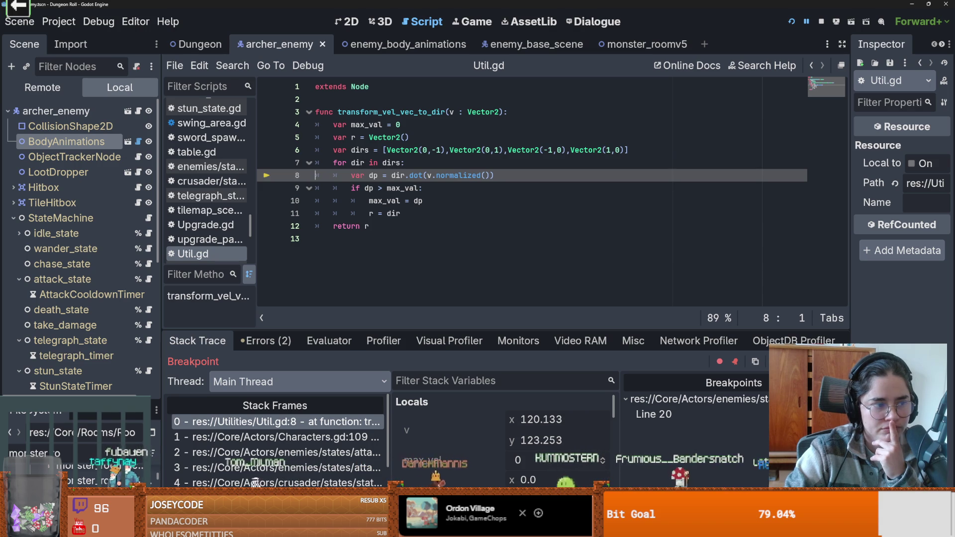
pyautogui.press('F11')
pyautogui.press('F10')
pyautogui.press('F10')
pyautogui.press('F10')
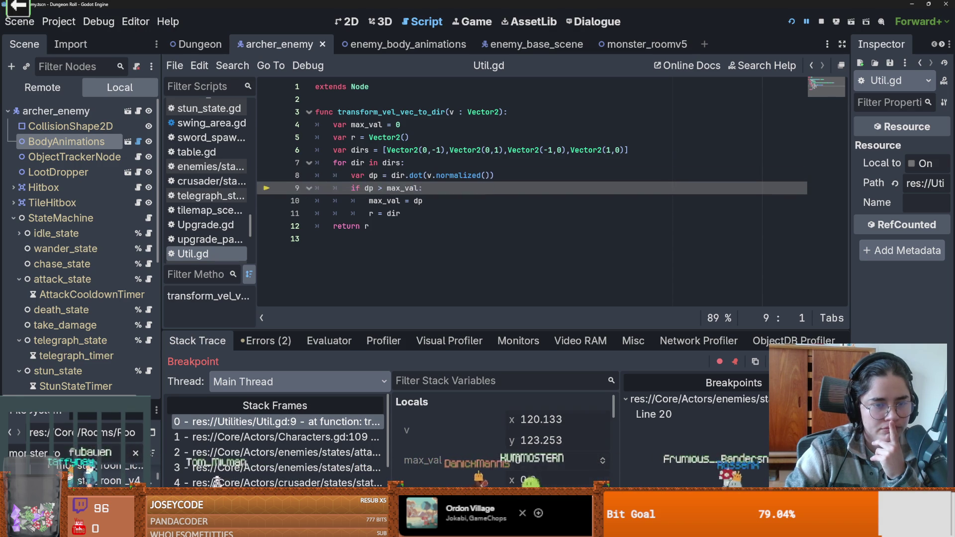
pyautogui.press('F10')
pyautogui.press('F10')
pyautogui.press('F10')
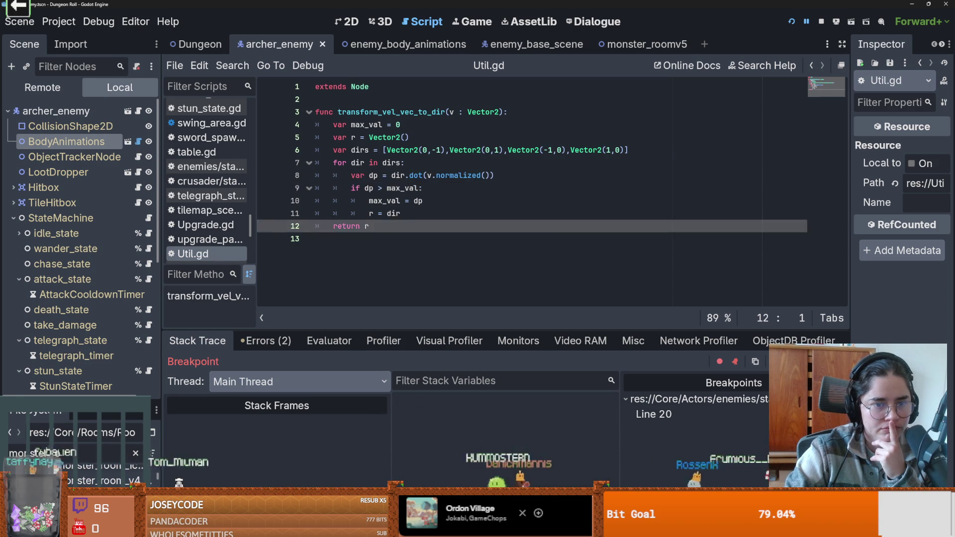
# Step through flip_sprite and the ranger attack branch into state_machine.gd's transition code
pyautogui.press('F11')
pyautogui.press('F11')
pyautogui.press('F11')
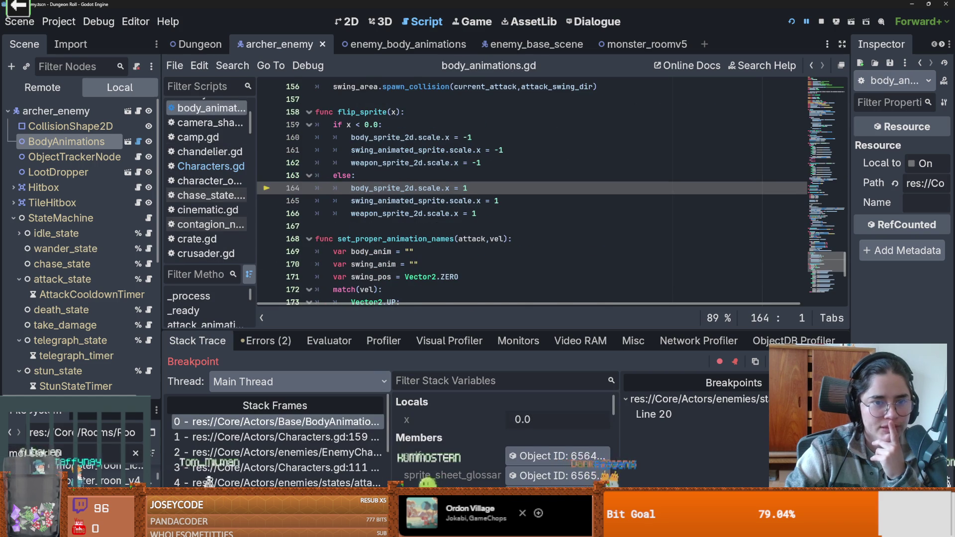
pyautogui.press('F10')
pyautogui.press('F10')
pyautogui.press('F10')
pyautogui.press('F10')
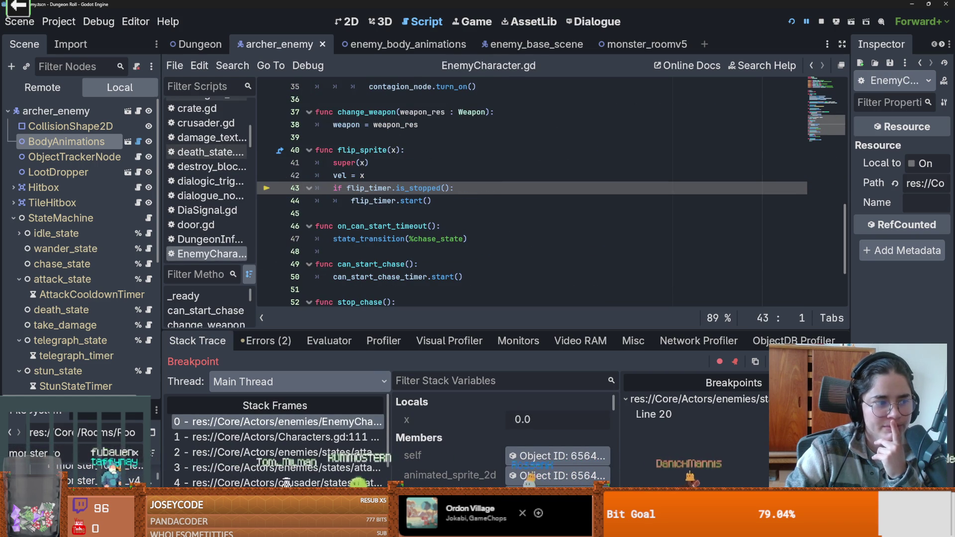
pyautogui.press('F10')
pyautogui.press('F10')
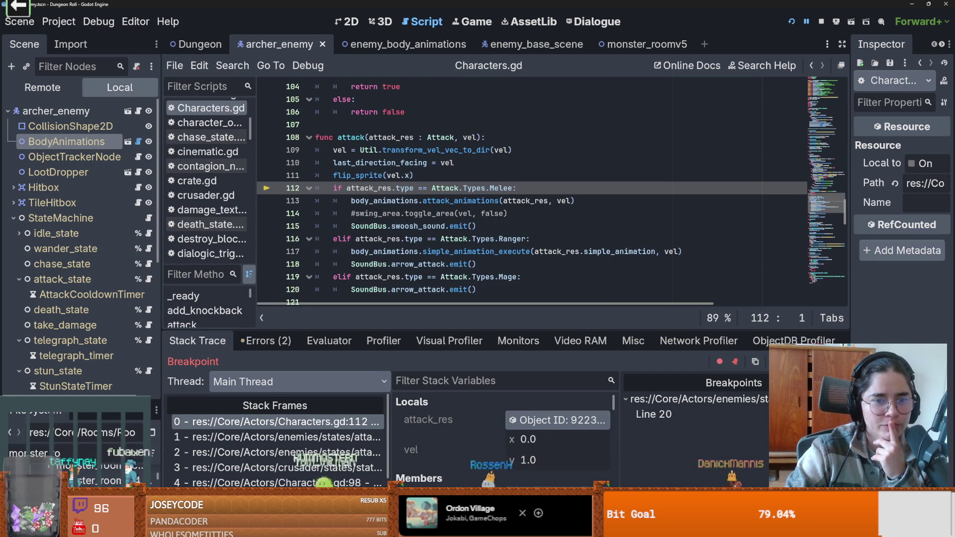
pyautogui.press('F10')
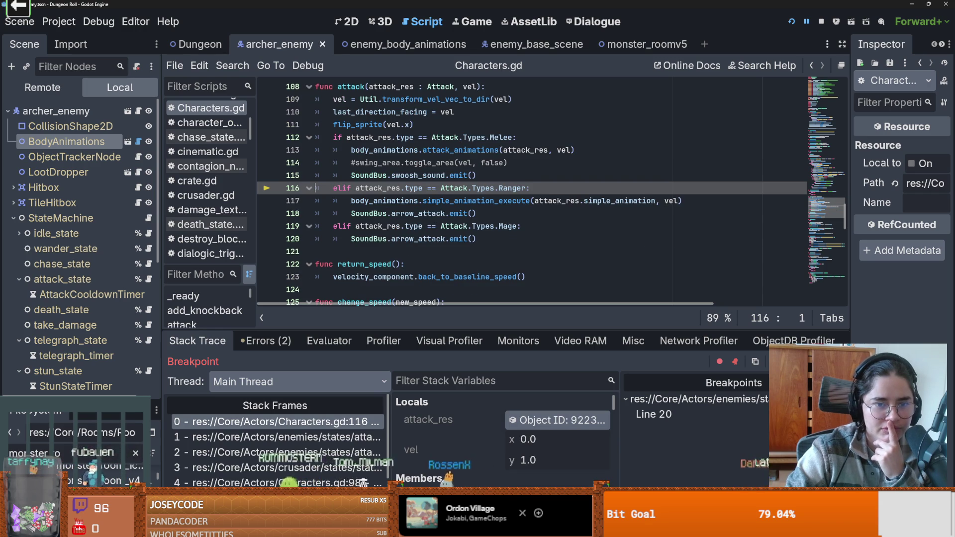
pyautogui.press('F11')
pyautogui.press('F11')
pyautogui.press('F11')
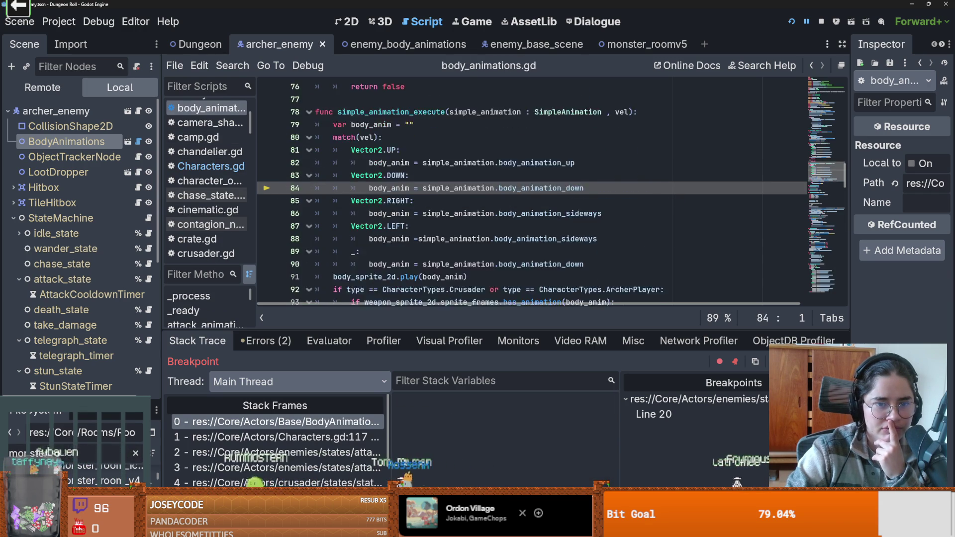
pyautogui.press('F11')
pyautogui.press('F11')
pyautogui.press('F11')
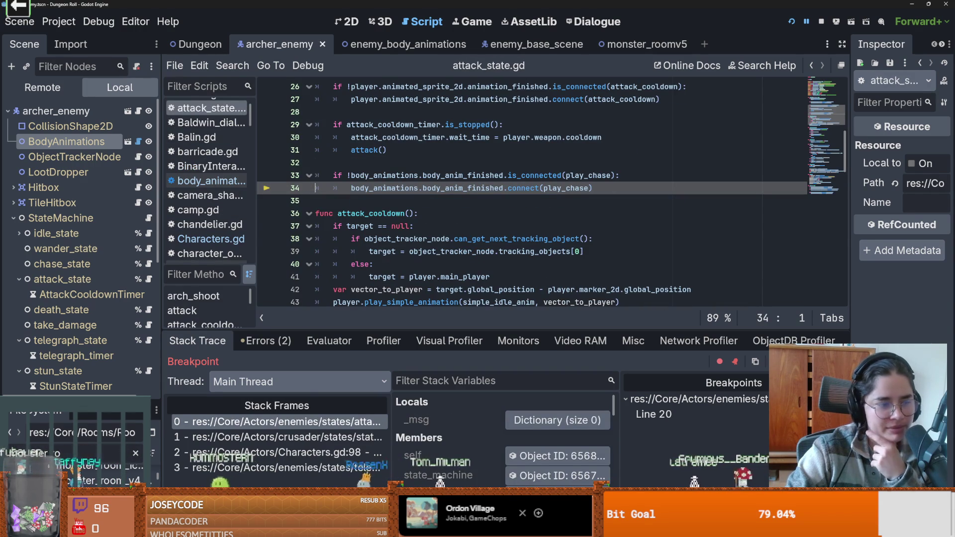
pyautogui.press('F11')
pyautogui.press('F11')
pyautogui.press('F11')
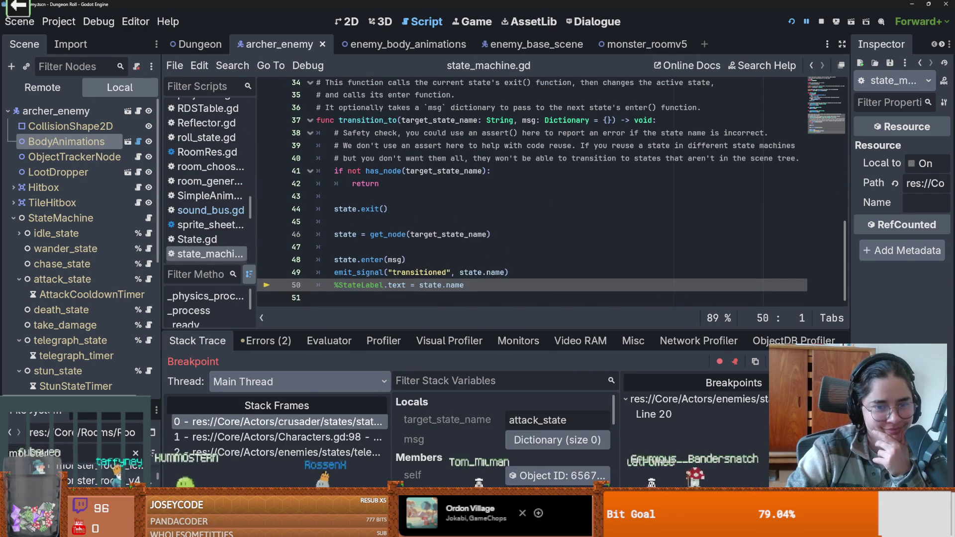
# Step through state_machine.gd and tween_flicker to flicker_light.gd line 21, then reopen attack_state.gd
pyautogui.press('F11')
pyautogui.press('F11')
pyautogui.press('F11')
pyautogui.press('F11')
pyautogui.press('F11')
pyautogui.press('F11')
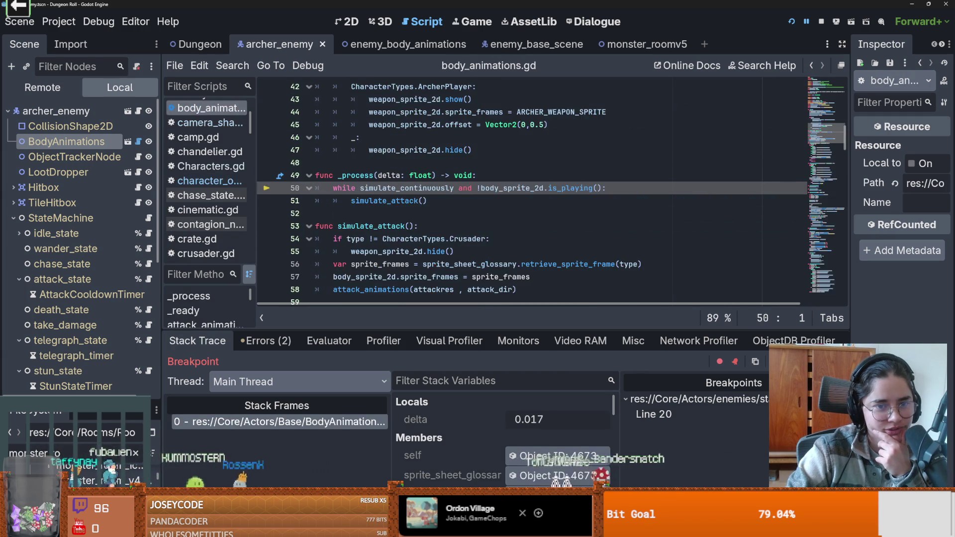
pyautogui.press('F11')
pyautogui.press('F11')
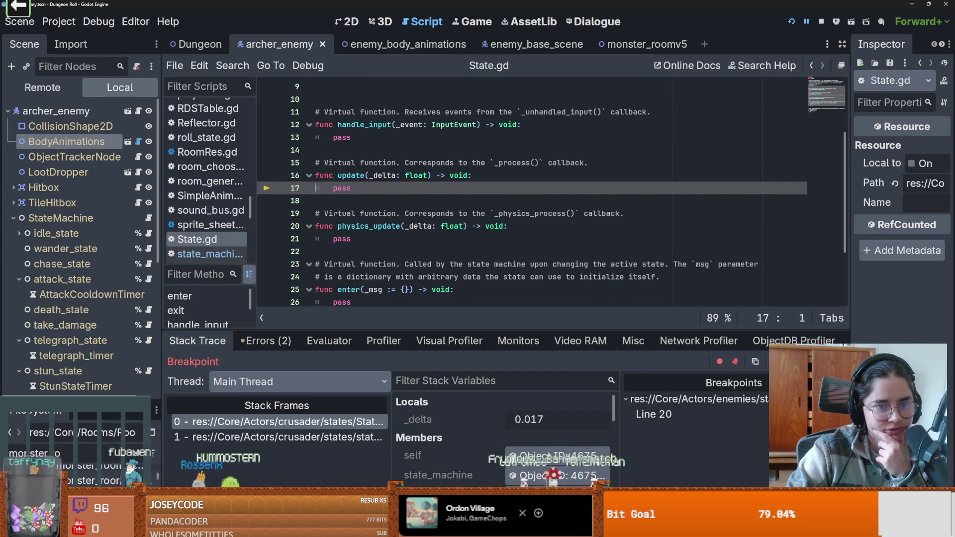
pyautogui.press('F11')
pyautogui.press('F11')
pyautogui.press('F11')
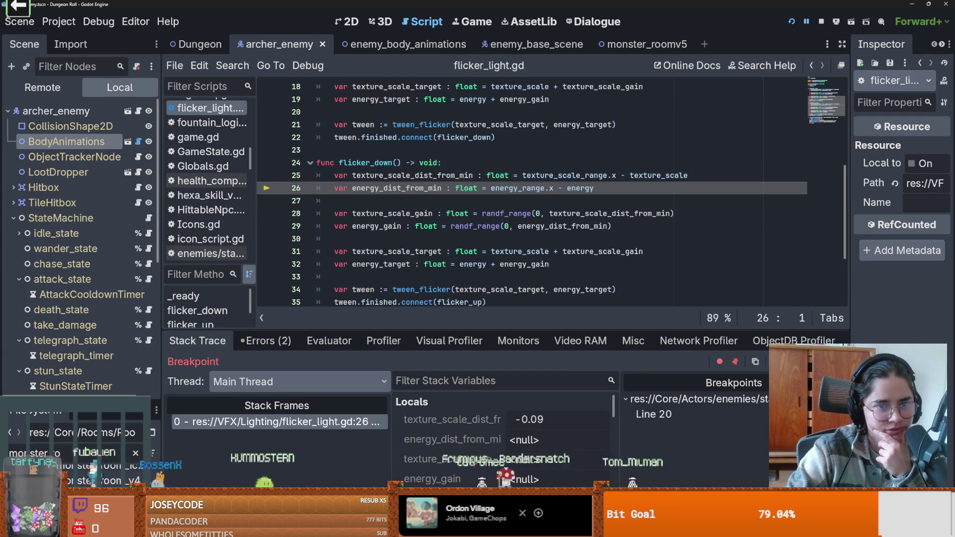
pyautogui.press('F11')
pyautogui.press('F11')
pyautogui.press('F11')
pyautogui.press('F11')
pyautogui.press('F11')
pyautogui.press('F11')
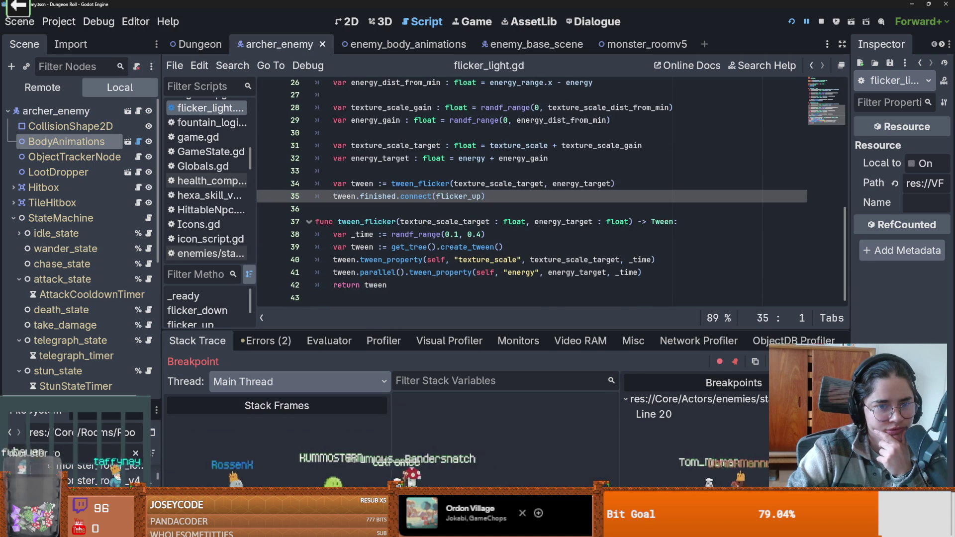
pyautogui.press('F11')
pyautogui.press('F11')
pyautogui.press('F11')
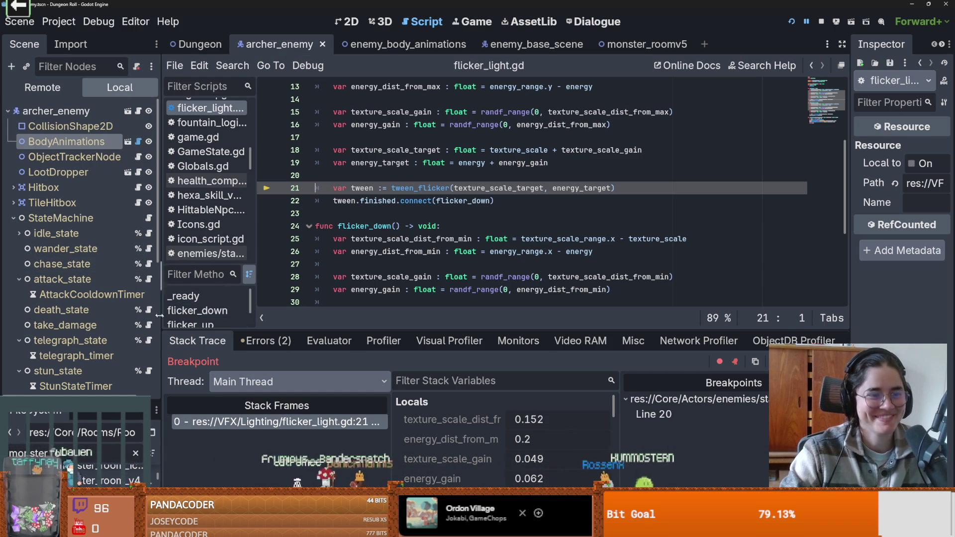
pyautogui.click(149, 280)
# Move the breakpoint from line 20 to line 89 in shoot() and resume the game
pyautogui.scroll(3, 271, 169)
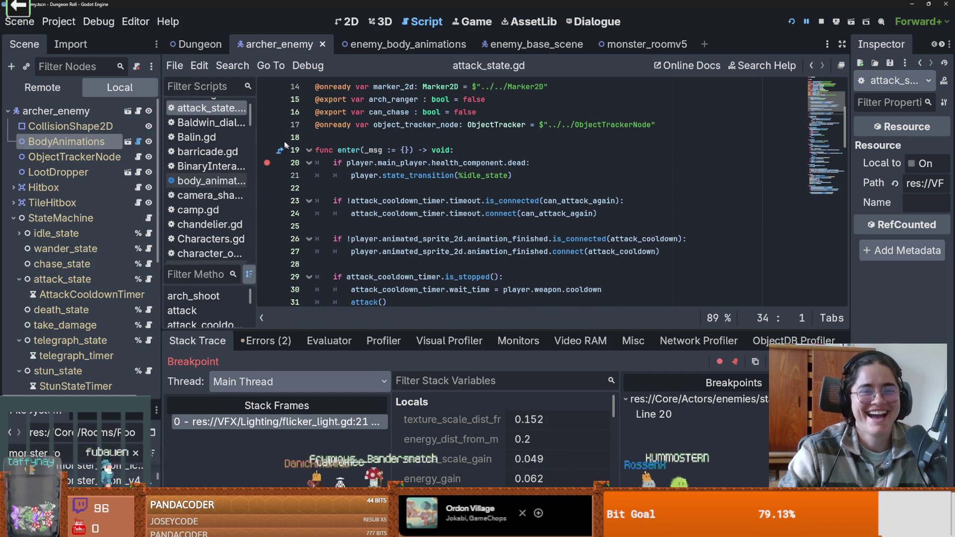
pyautogui.click(267, 163)
pyautogui.scroll(-10, 266, 171)
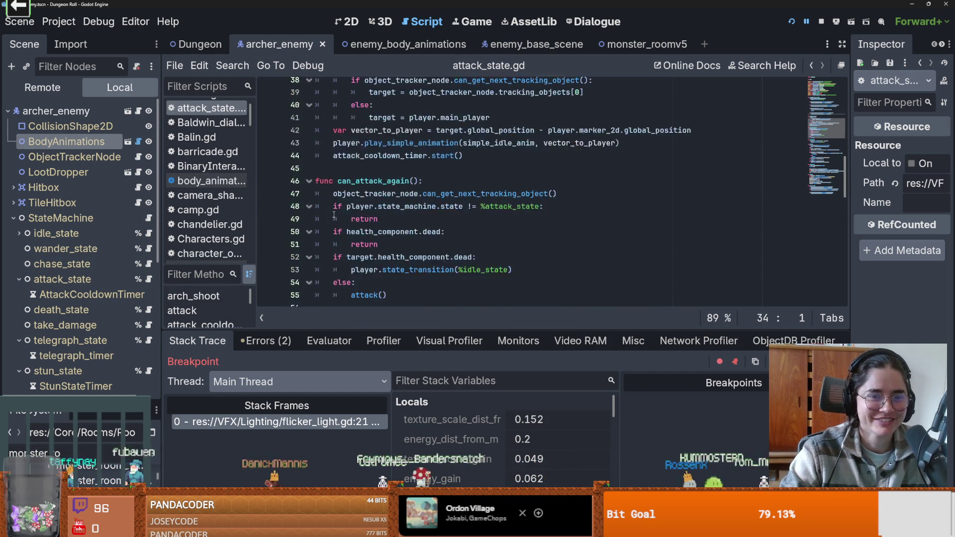
pyautogui.scroll(-10, 348, 223)
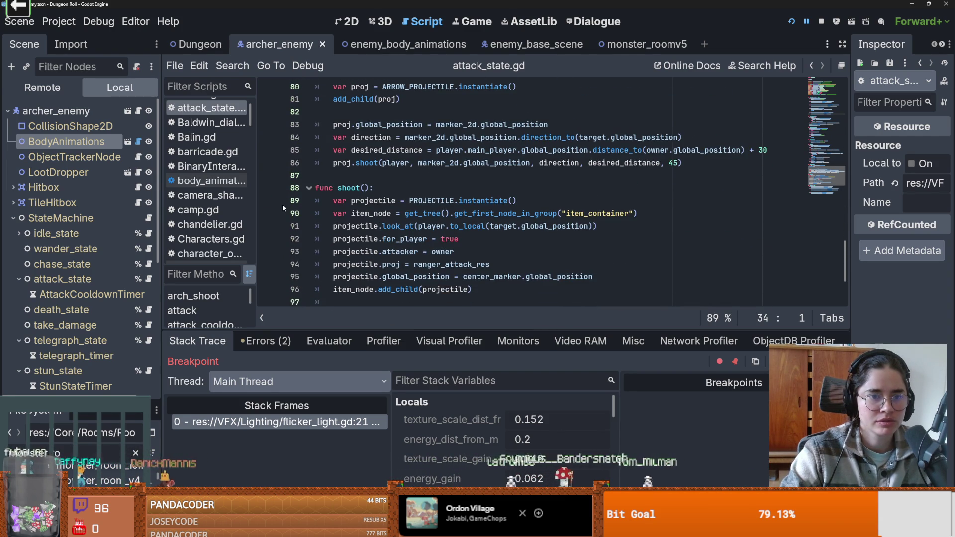
pyautogui.click(267, 200)
pyautogui.press('F12')
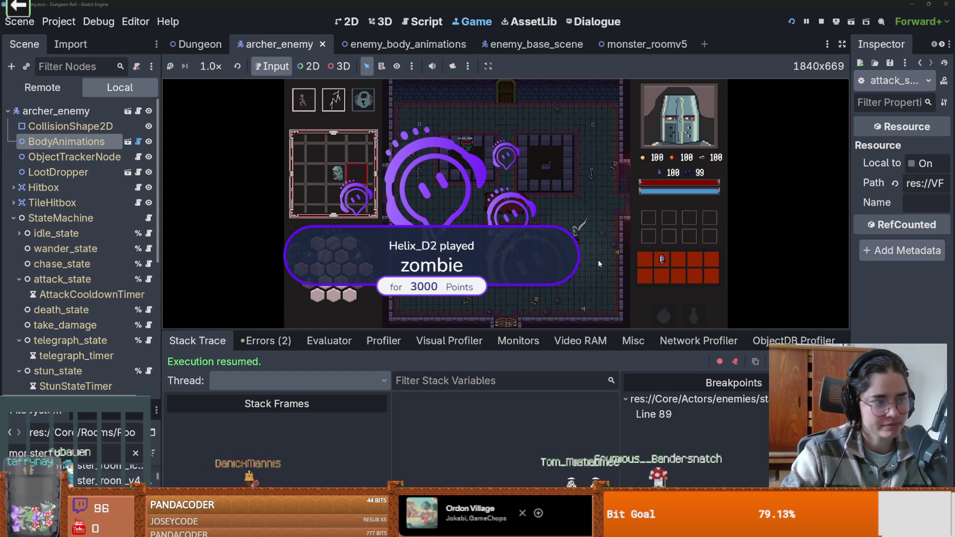
pyautogui.press('BackSpace')
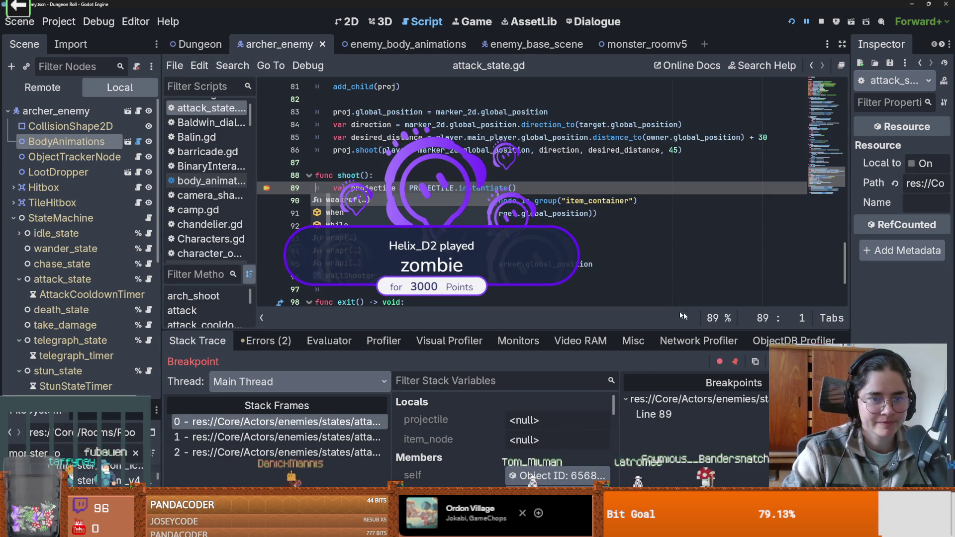
# Inspect the outer stack frame in can_attack_again() and its target dead check
pyautogui.click(308, 437)
pyautogui.click(328, 452)
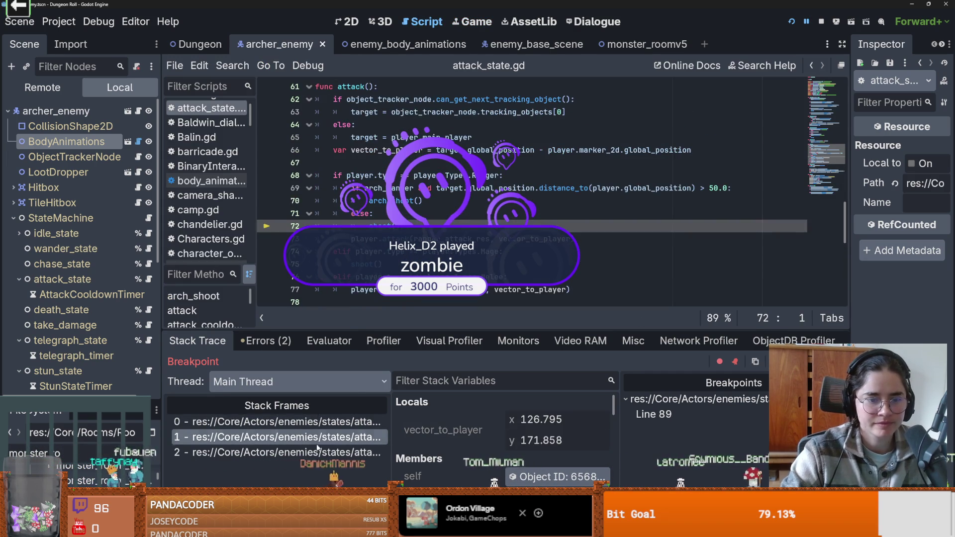
pyautogui.scroll(3, 370, 193)
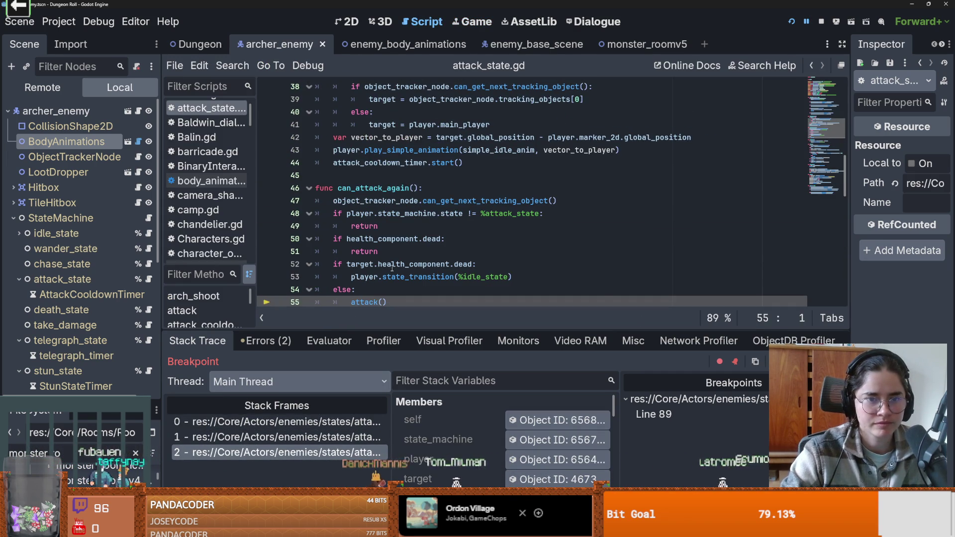
pyautogui.doubleClick(371, 189)
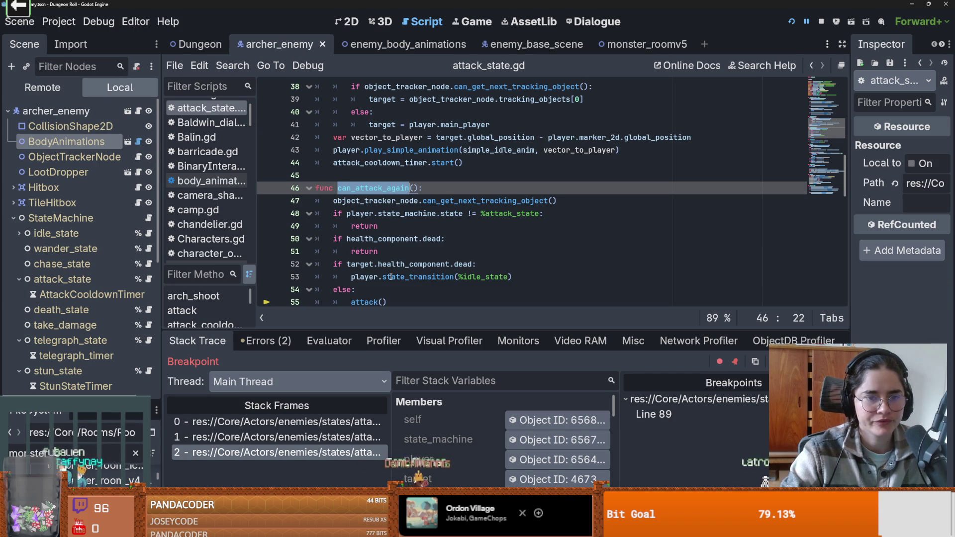
pyautogui.scroll(-2, 398, 279)
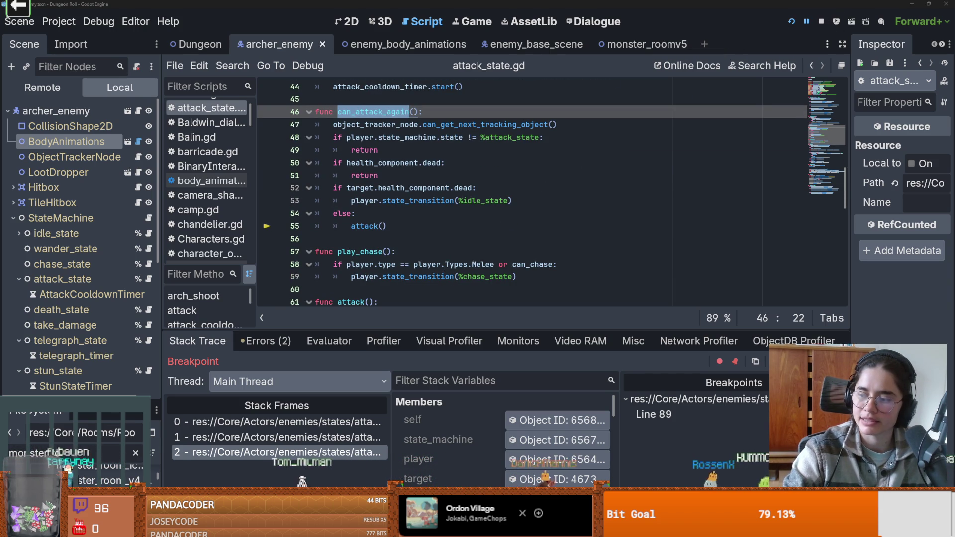
pyautogui.click(411, 188)
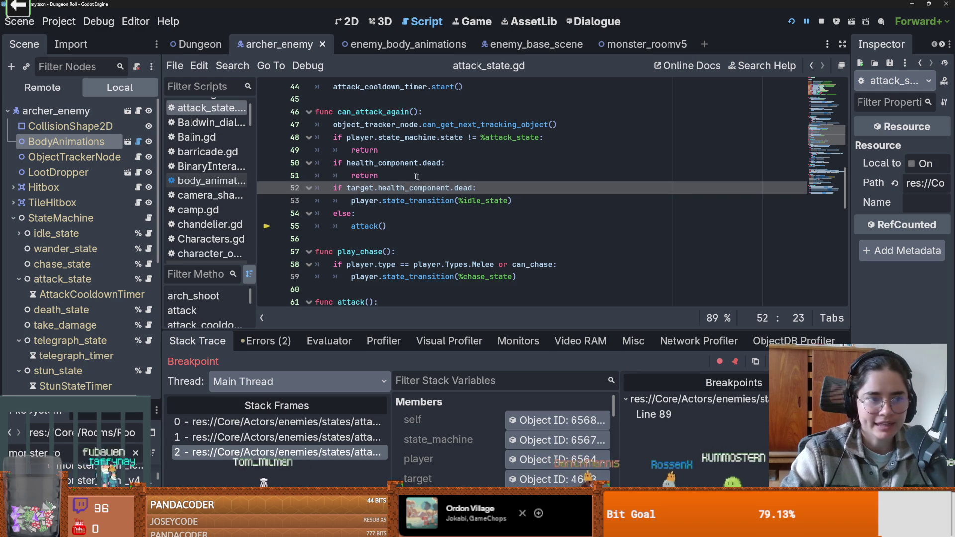
pyautogui.scroll(1, 427, 250)
pyautogui.scroll(-1, 426, 250)
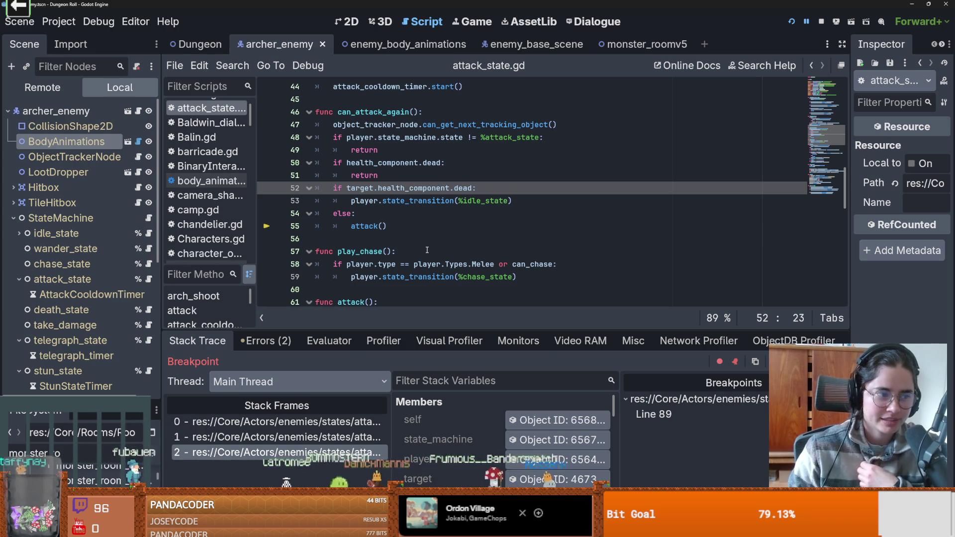
pyautogui.click(374, 227)
pyautogui.doubleClick(374, 227)
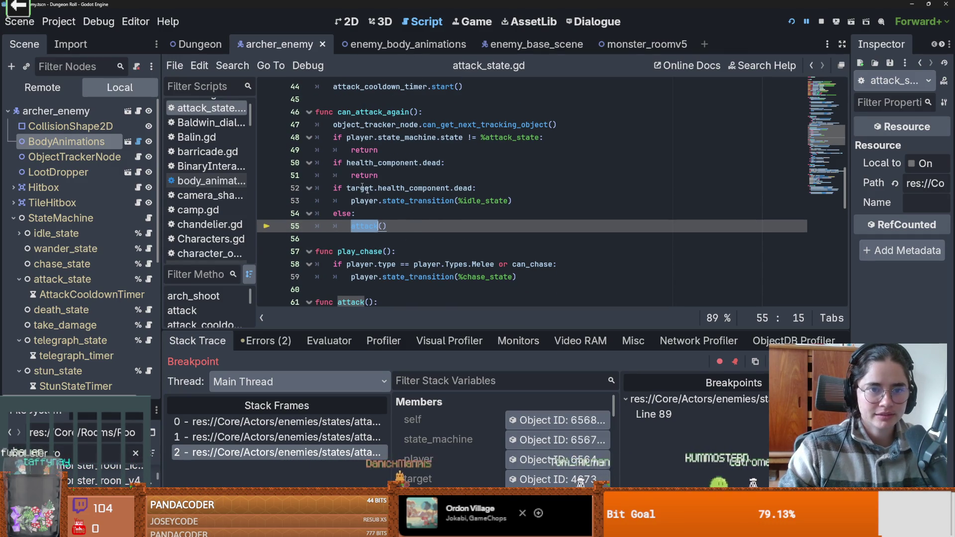
pyautogui.click(389, 228)
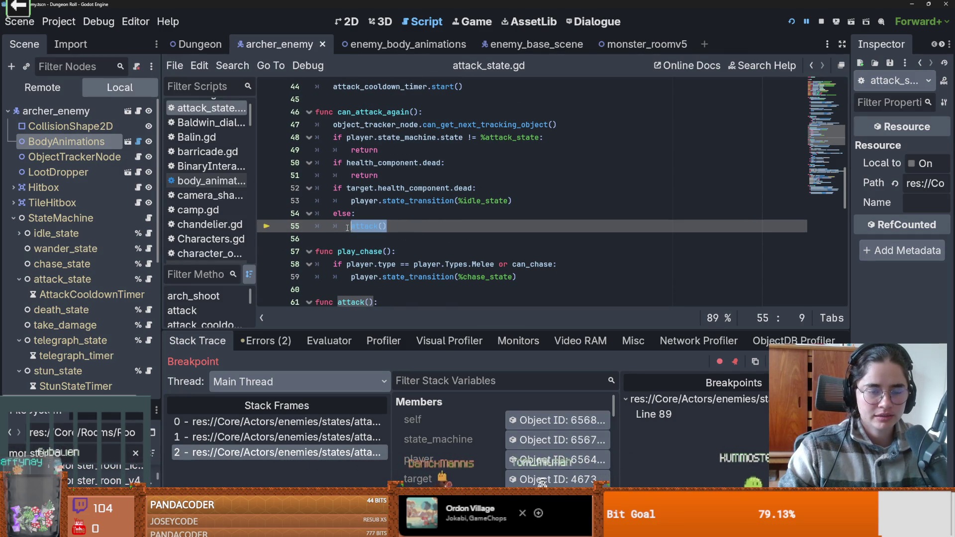
pyautogui.click(368, 226)
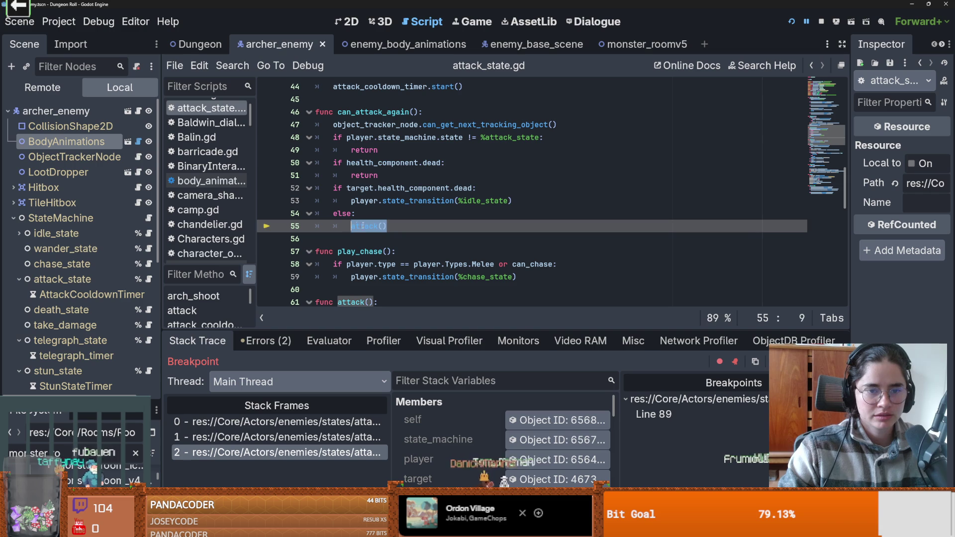
pyautogui.scroll(-1, 378, 228)
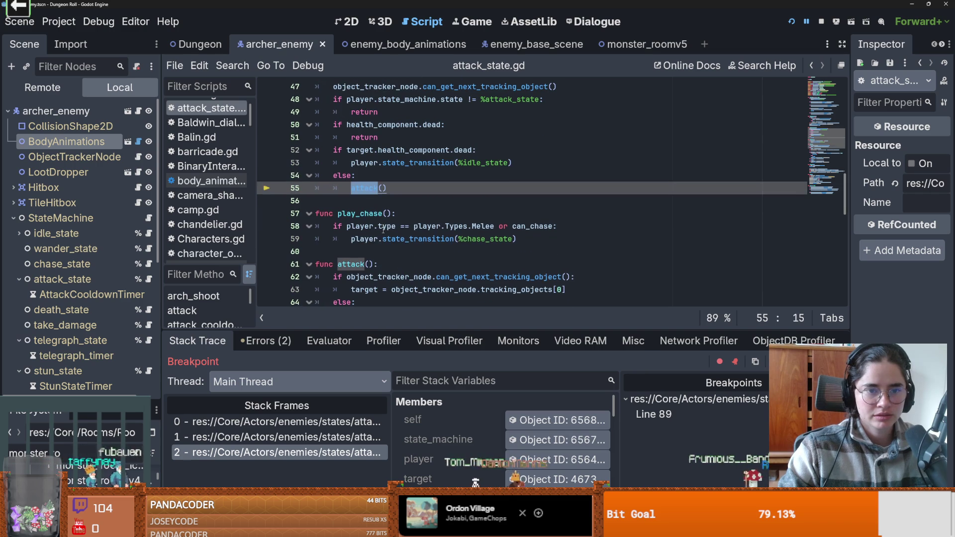
# Add a line after else: and paste the chase_state transition from line 60 onto line 55
pyautogui.click(364, 180)
pyautogui.press('Return')
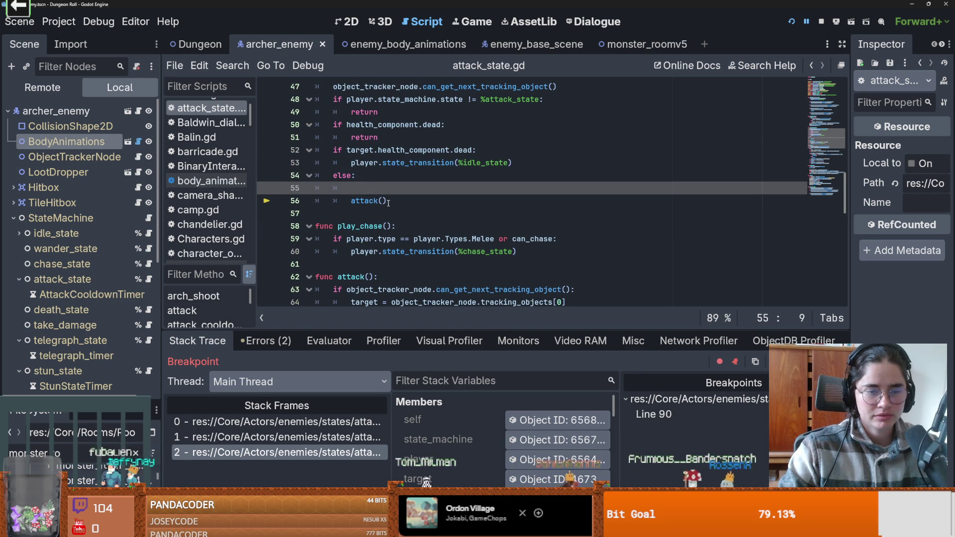
pyautogui.moveTo(385, 201); pyautogui.dragTo(356, 204)
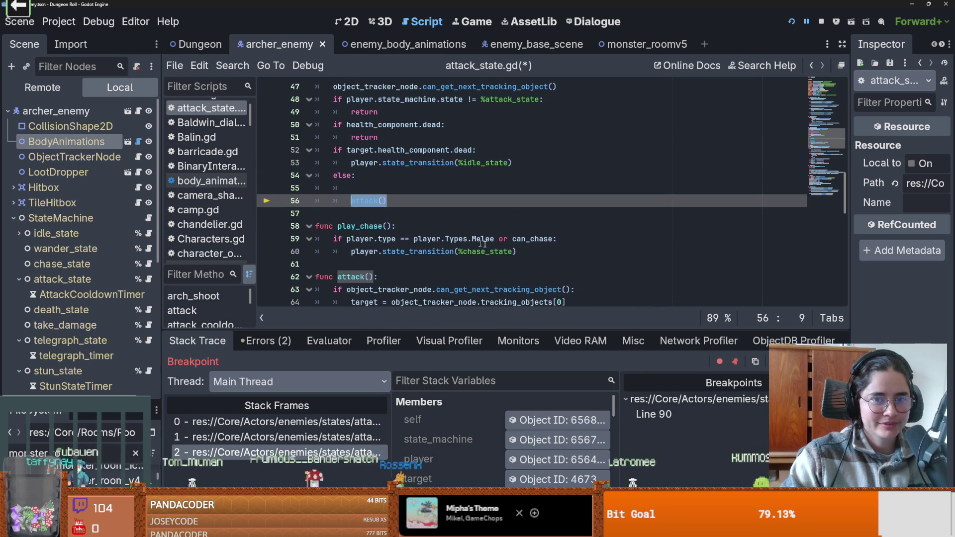
pyautogui.tripleClick(418, 253)
pyautogui.hotkey('ctrl', 'c')
pyautogui.click(364, 188)
pyautogui.hotkey('ctrl', 'v')
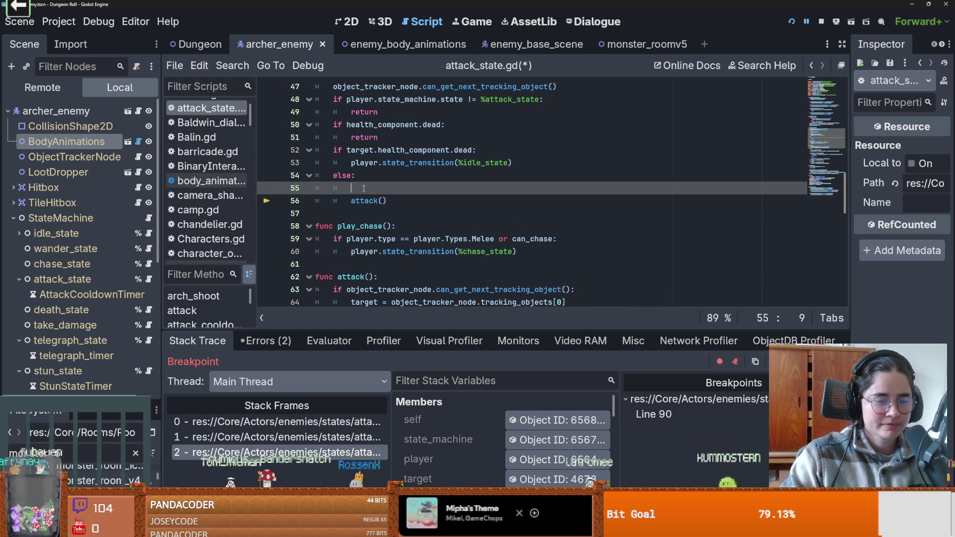
pyautogui.click(395, 201)
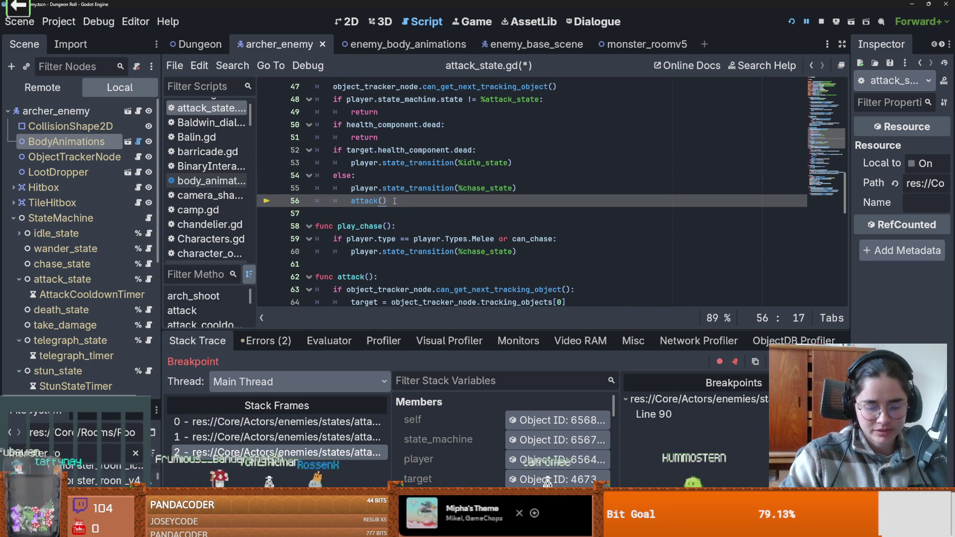
pyautogui.write('#')
pyautogui.doubleClick(487, 188)
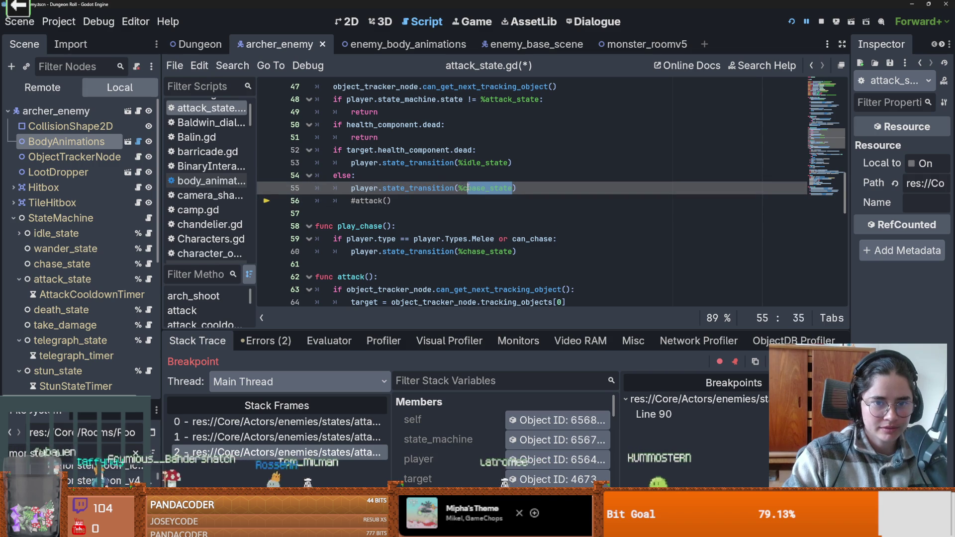
# Replace %chase_state with telegraph_state on line 55, then relaunch and enter the first room
pyautogui.press('BackSpace')
pyautogui.moveTo(70, 343)
pyautogui.mouseDown()
pyautogui.moveTo(149, 298)
pyautogui.moveTo(460, 198)
pyautogui.moveTo(460, 188)
pyautogui.mouseUp()
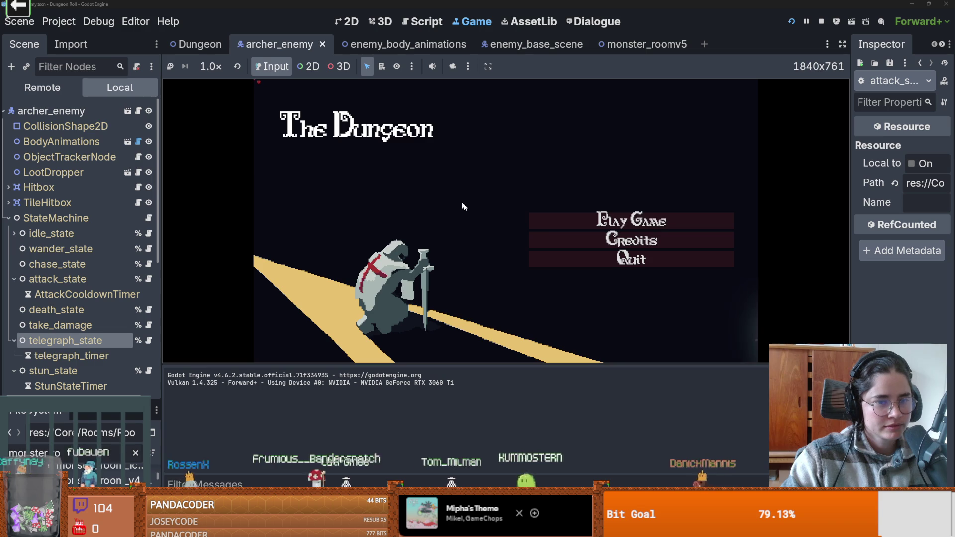
pyautogui.click(619, 219)
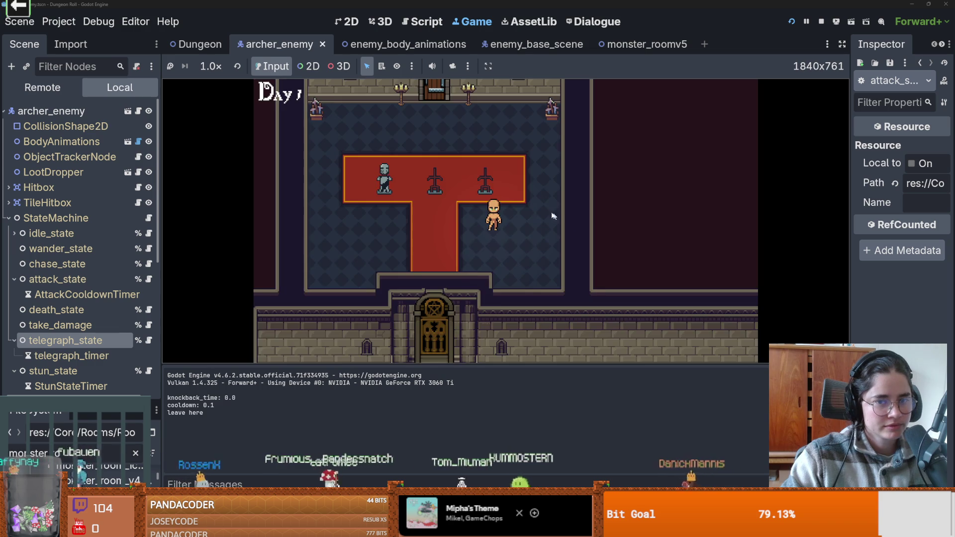
pyautogui.press('a')
pyautogui.press('e')
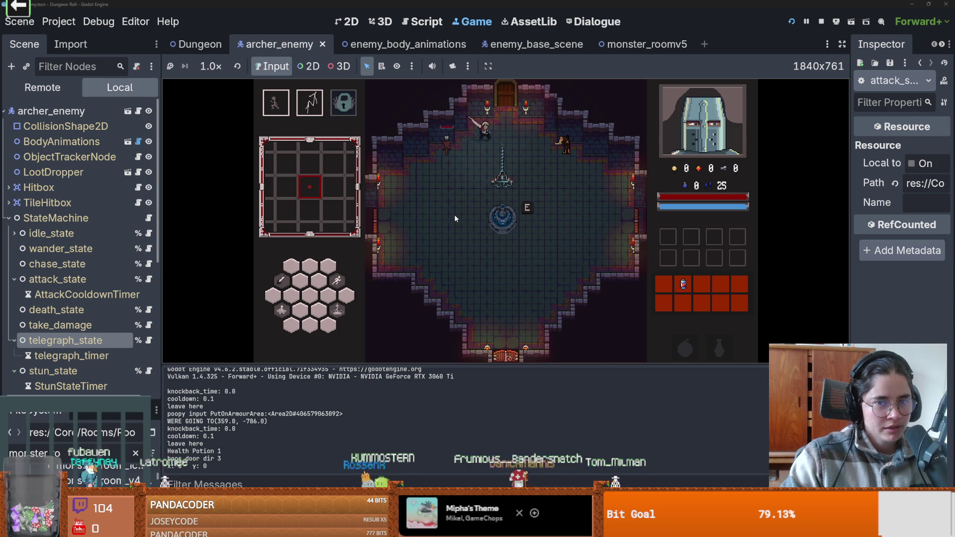
pyautogui.click(452, 216)
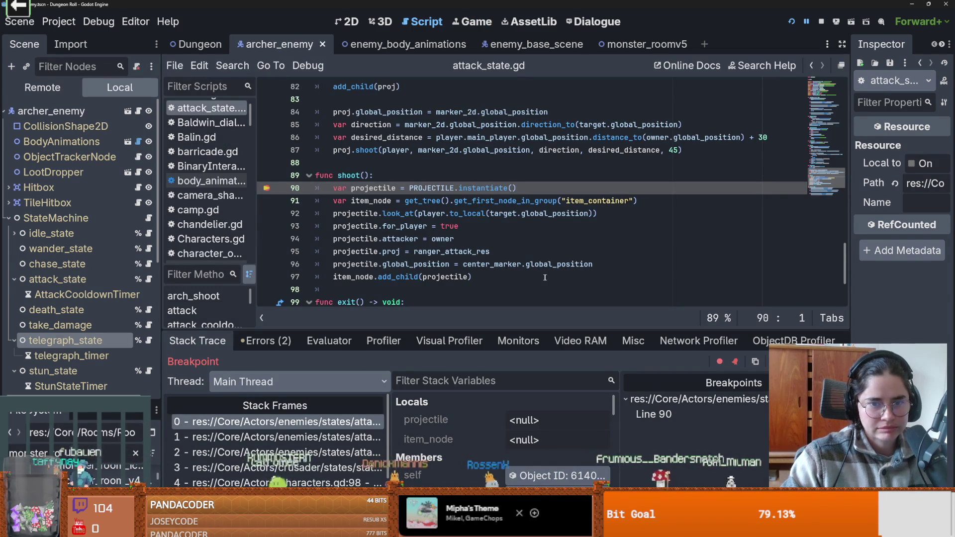
# Remove the line 90 breakpoint, resume, walk the knight around the room, then stop the game
pyautogui.click(264, 191)
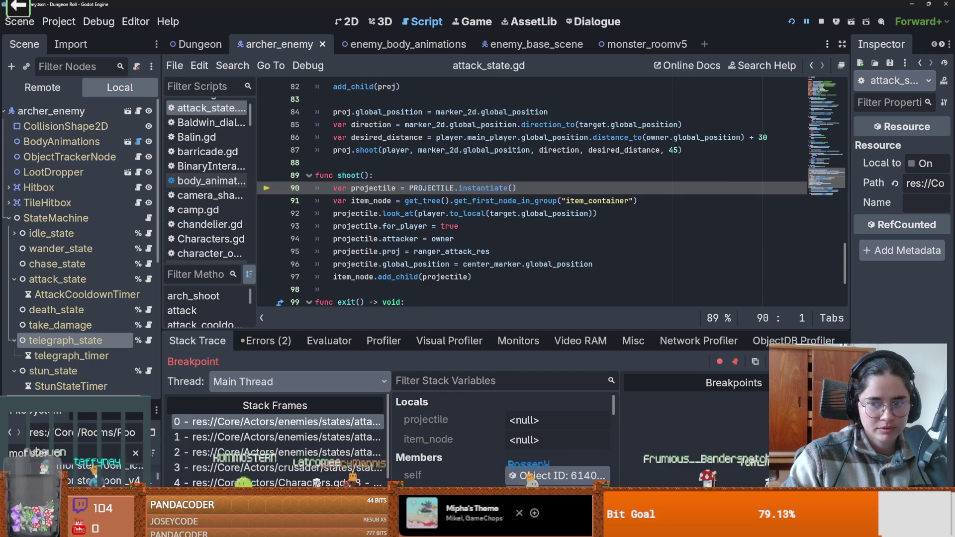
pyautogui.press('F12')
pyautogui.press('d')
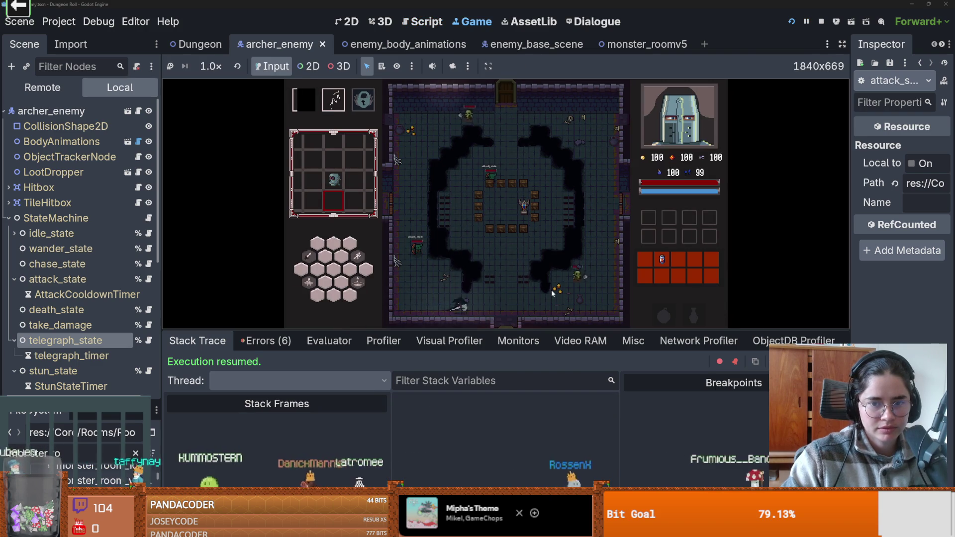
pyautogui.press('d')
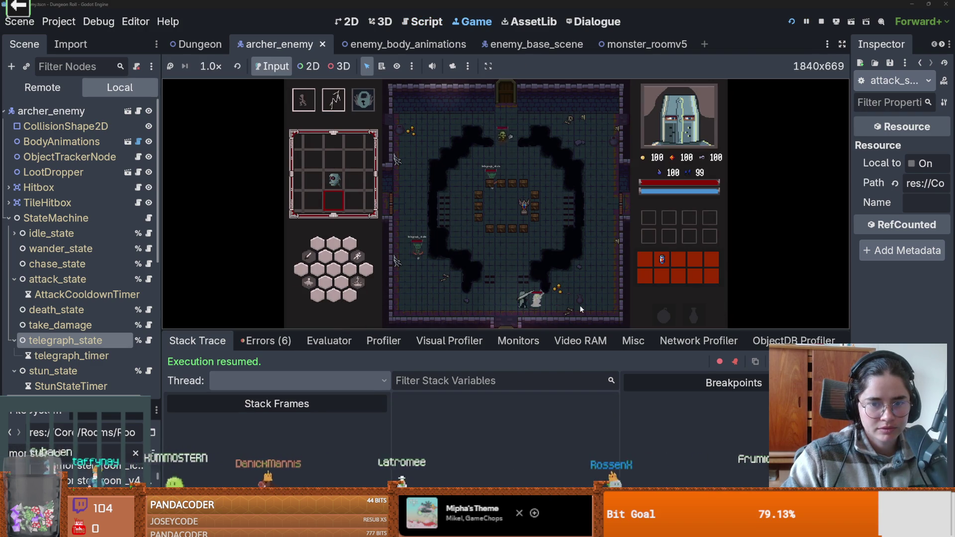
pyautogui.press('w')
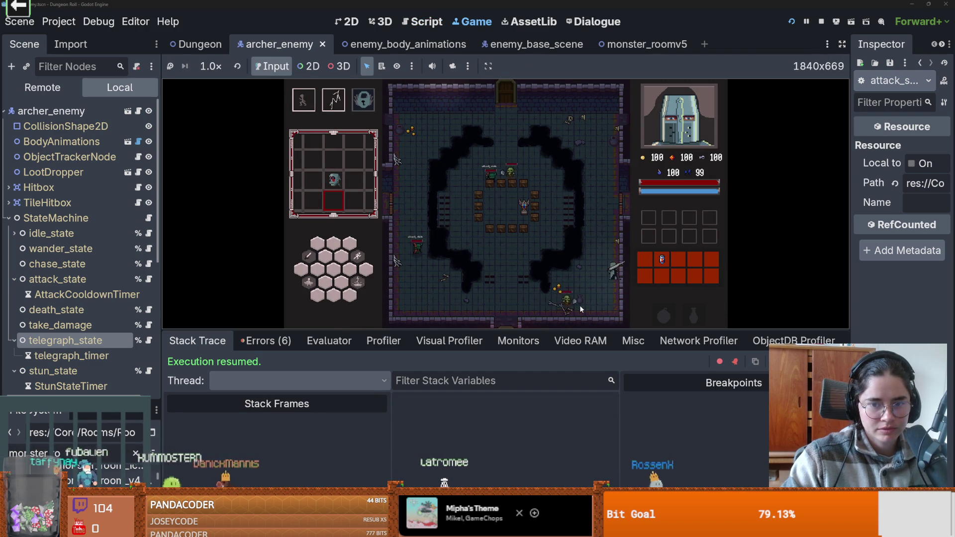
pyautogui.press('s')
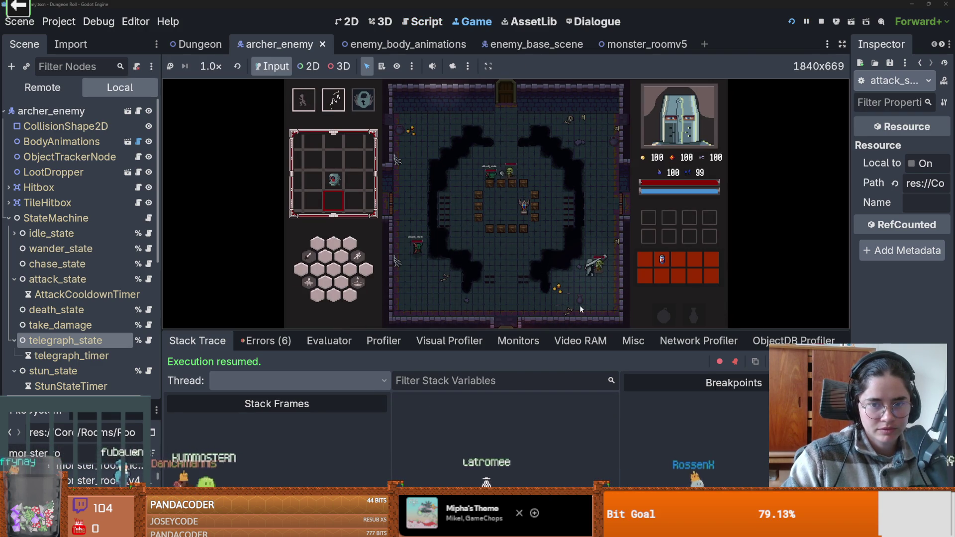
pyautogui.press('a')
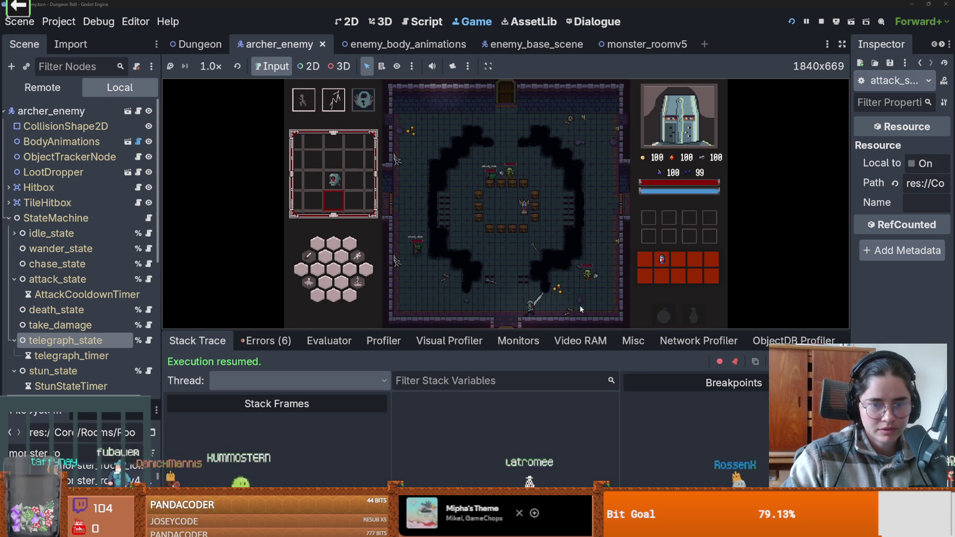
pyautogui.press('w')
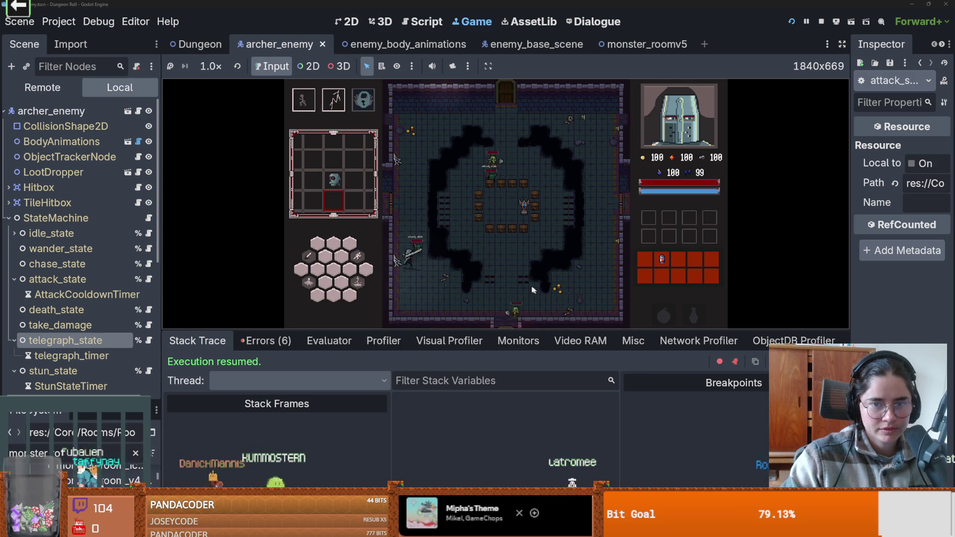
pyautogui.press('w')
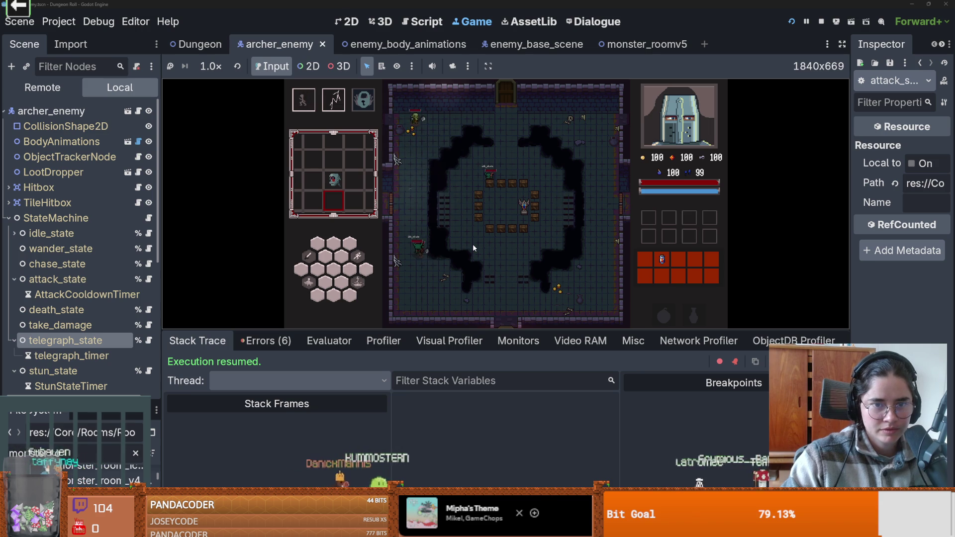
pyautogui.click(821, 21)
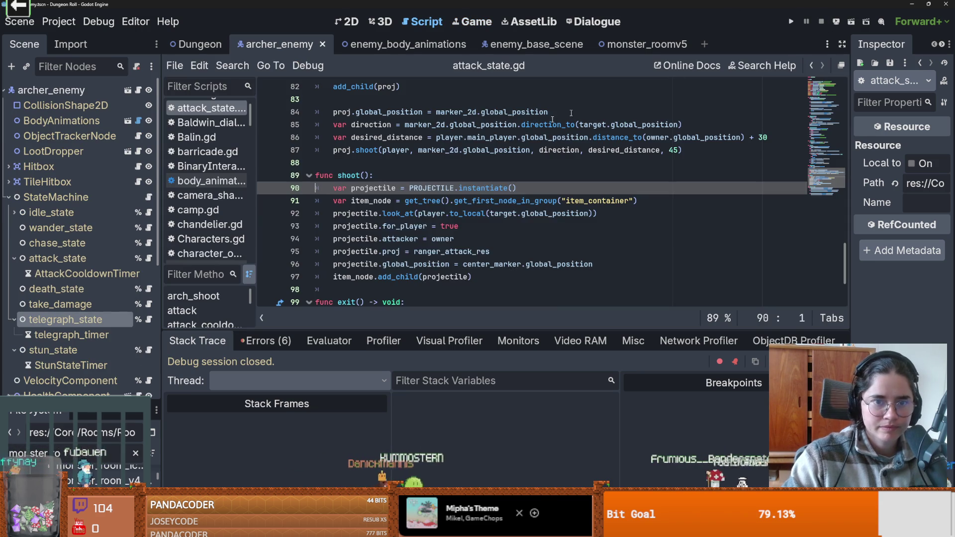
# Dismiss the line 89 context menu and look over the exit() function
pyautogui.rightClick(377, 176)
pyautogui.press('Escape')
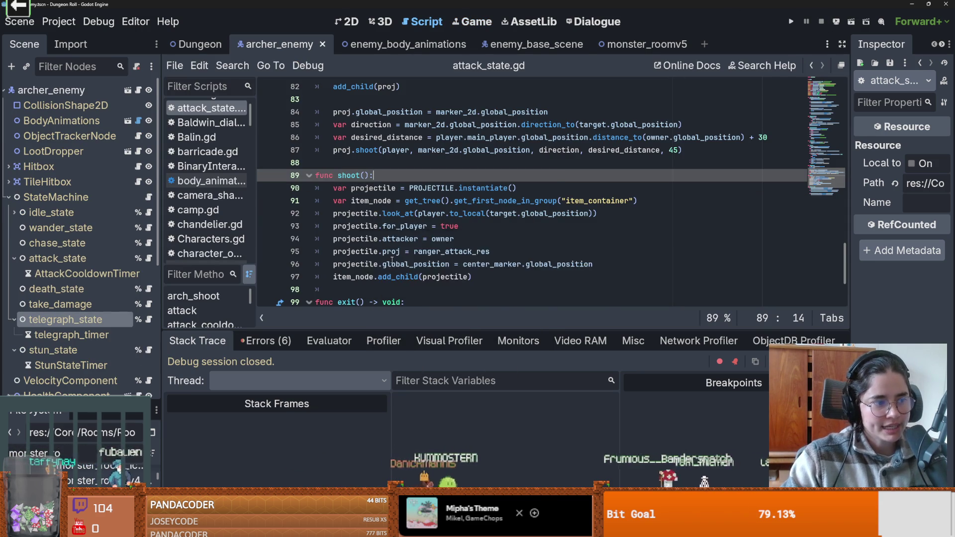
pyautogui.scroll(-1, 392, 260)
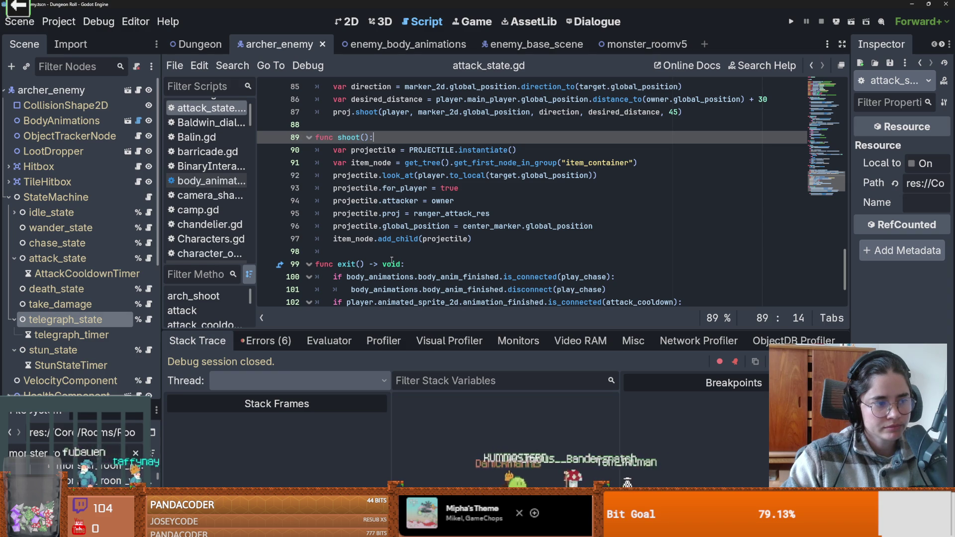
pyautogui.click(392, 263)
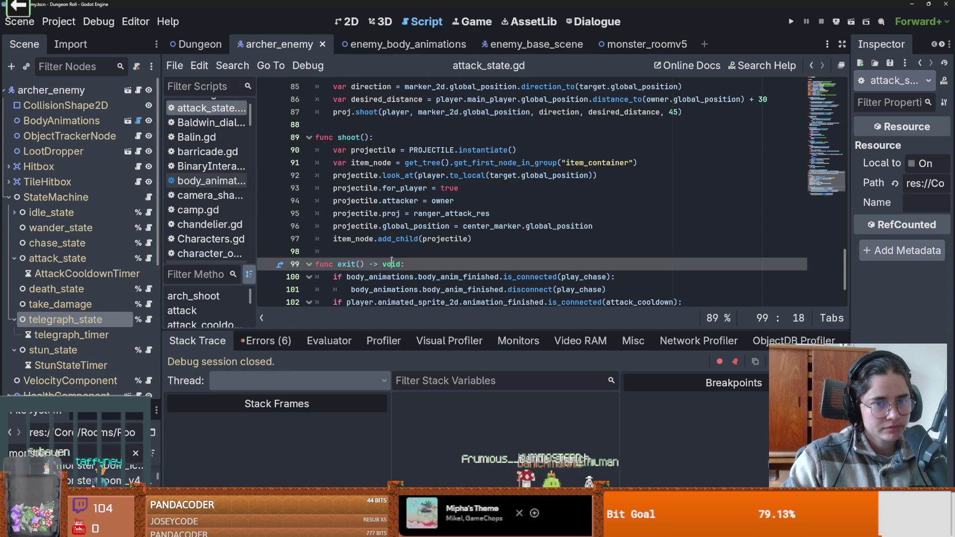
pyautogui.scroll(6, 386, 239)
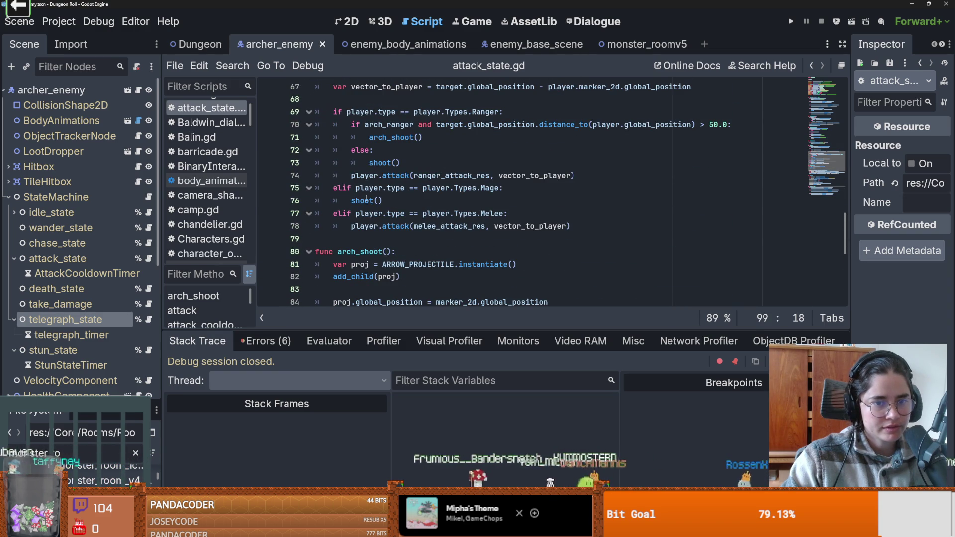
# Highlight the shoot() call on line 76, jump to func shoot(), and save the script
pyautogui.doubleClick(366, 200)
pyautogui.scroll(-3, 371, 208)
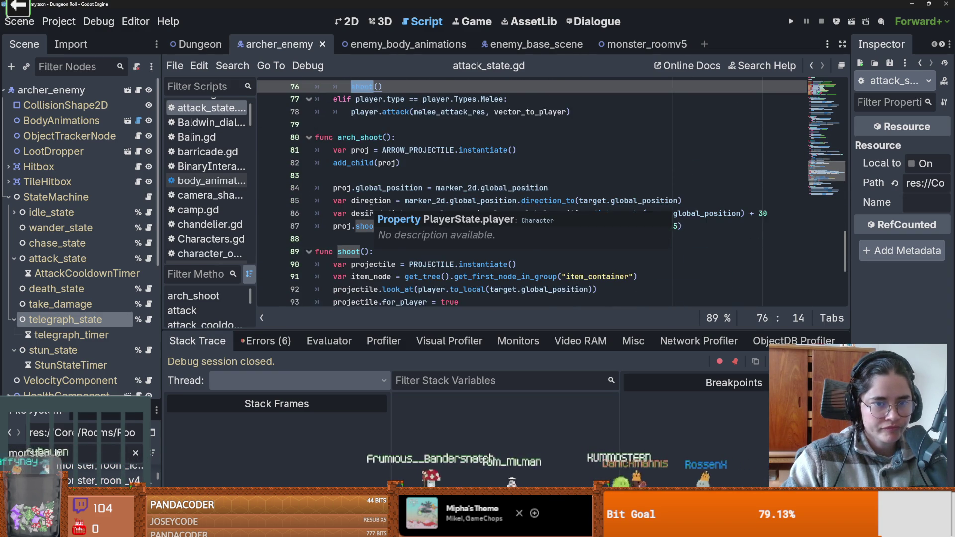
pyautogui.scroll(-1, 371, 208)
pyautogui.click(371, 212)
pyautogui.hotkey('ctrl', 's')
pyautogui.scroll(-4, 362, 259)
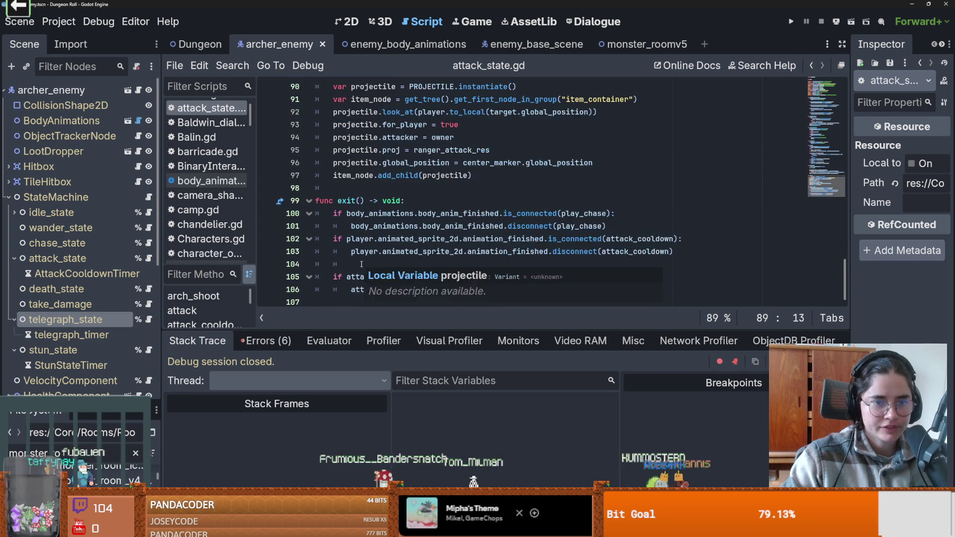
pyautogui.scroll(15, 362, 264)
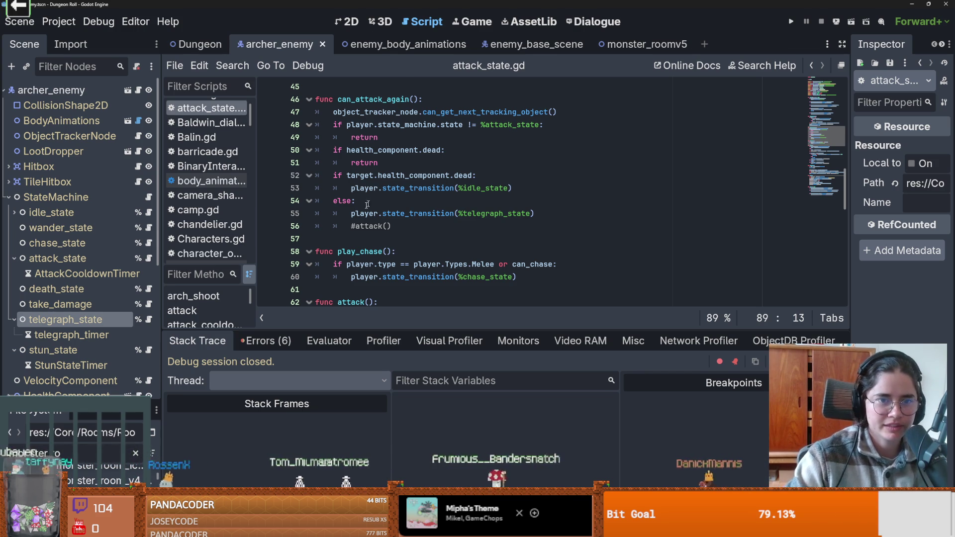
pyautogui.scroll(2, 375, 198)
pyautogui.click(374, 163)
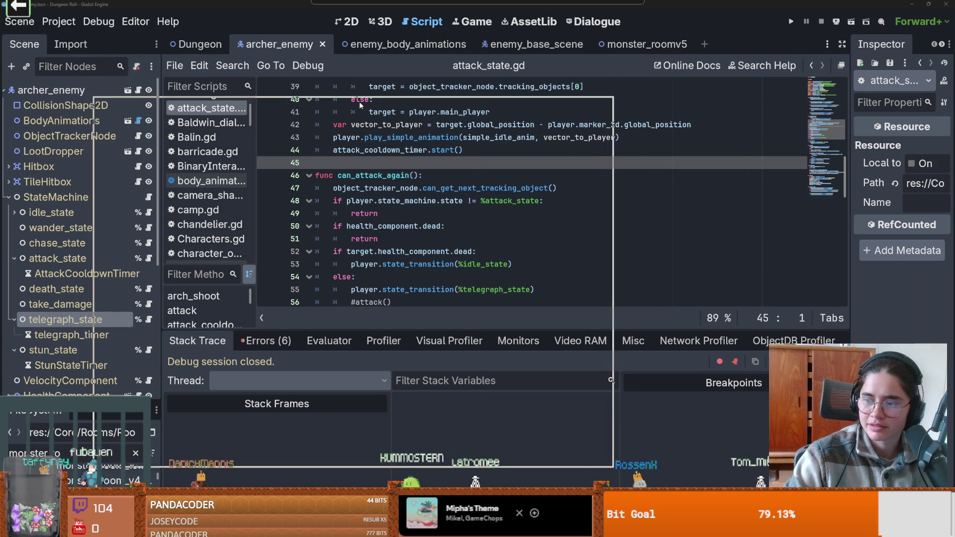
# Switch to the browser and play the Ed, Edd n Eddy 'in real life' Short
pyautogui.hotkey('alt', 'Tab')
pyautogui.click(384, 201)
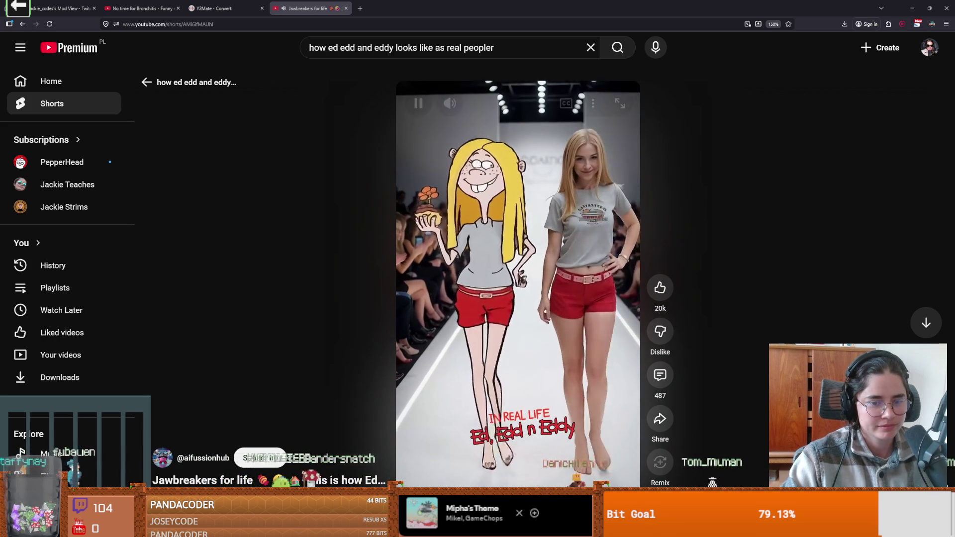
# Pause and resume the Ed, Edd n Eddy Short several times, leaving it paused
pyautogui.moveTo(450, 104)
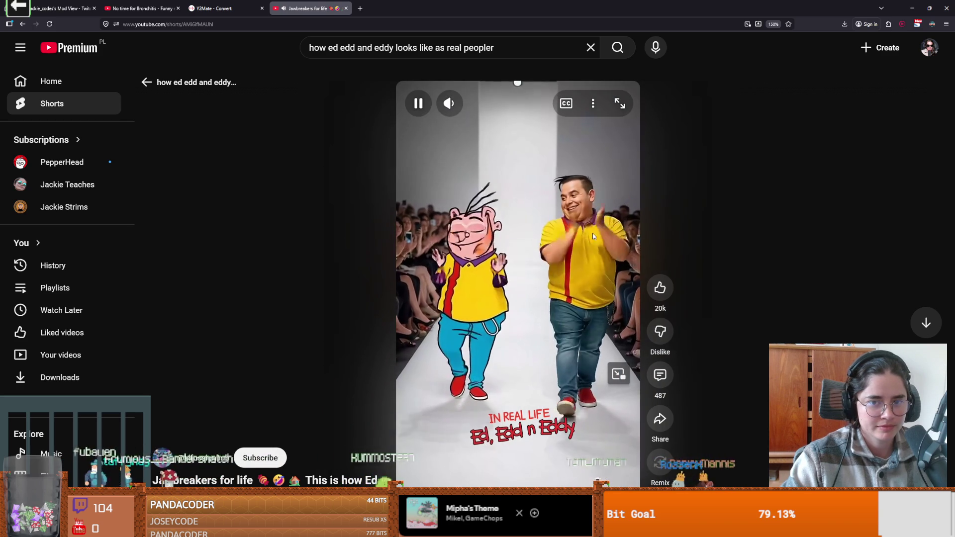
pyautogui.click(585, 275)
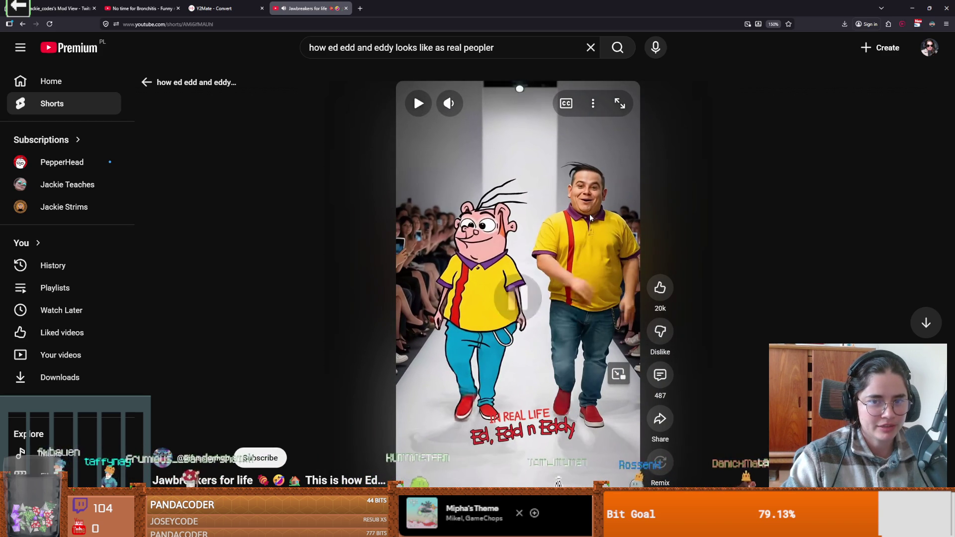
pyautogui.click(542, 326)
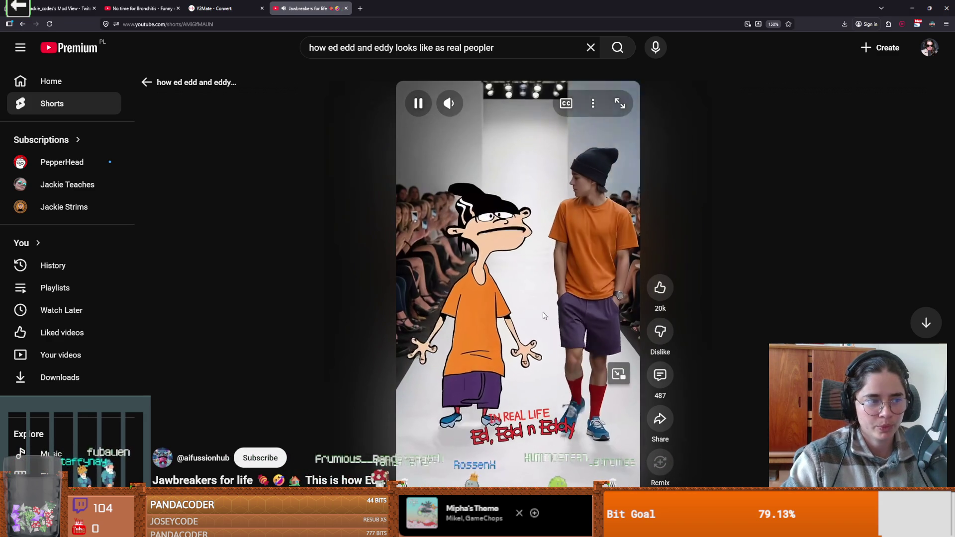
pyautogui.click(582, 340)
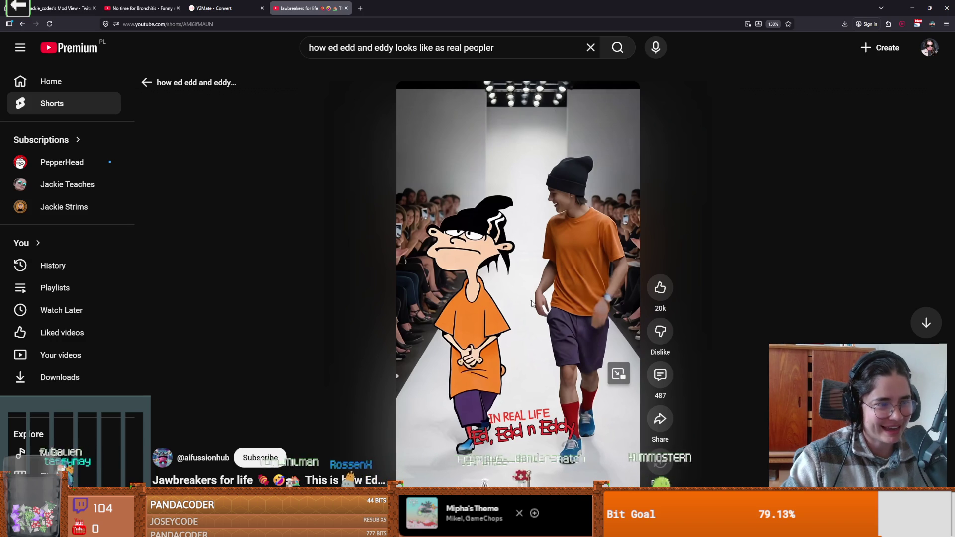
pyautogui.click(505, 289)
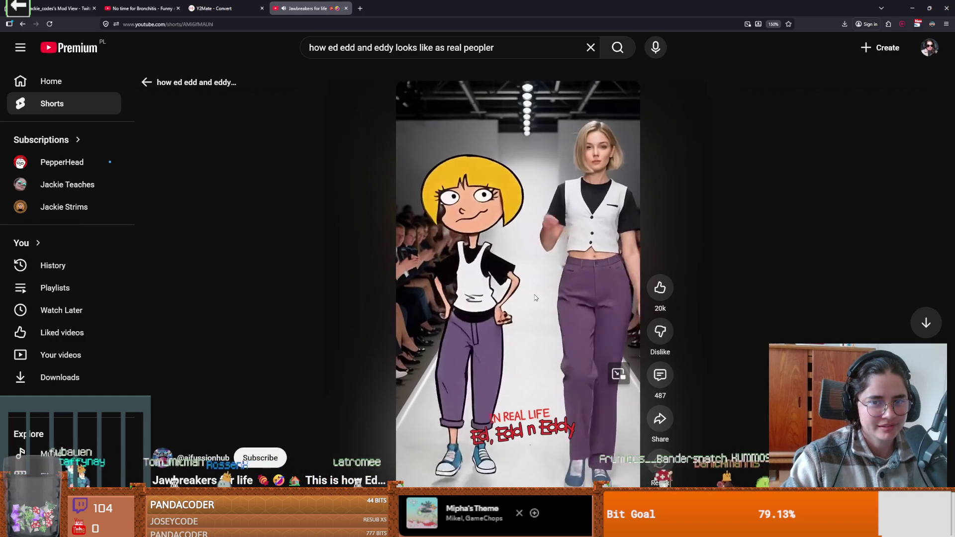
pyautogui.click(534, 297)
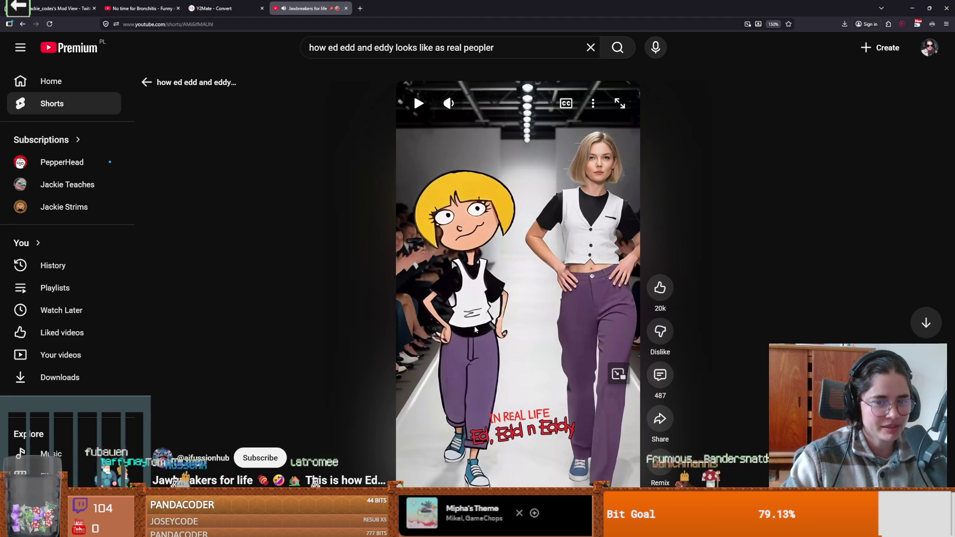
pyautogui.click(532, 313)
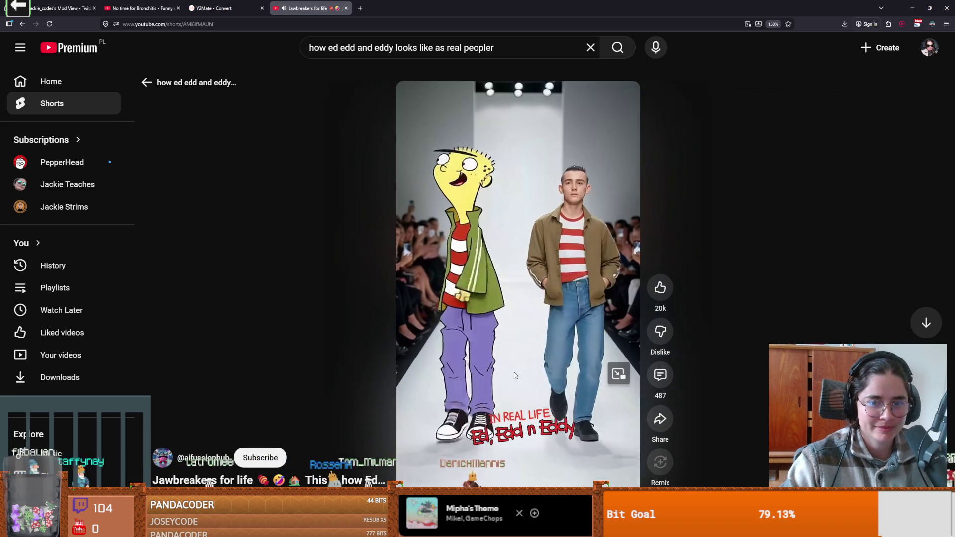
pyautogui.click(577, 263)
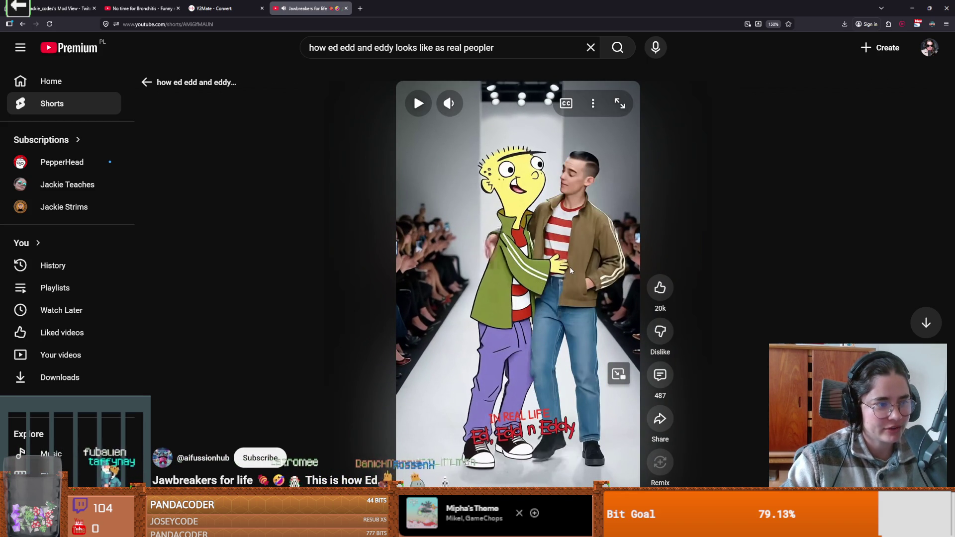
pyautogui.click(526, 333)
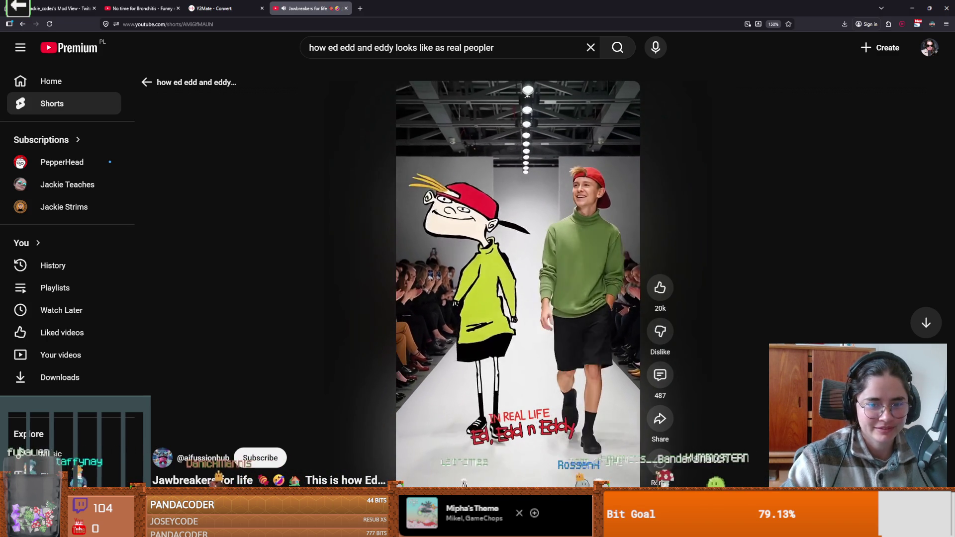
pyautogui.click(527, 333)
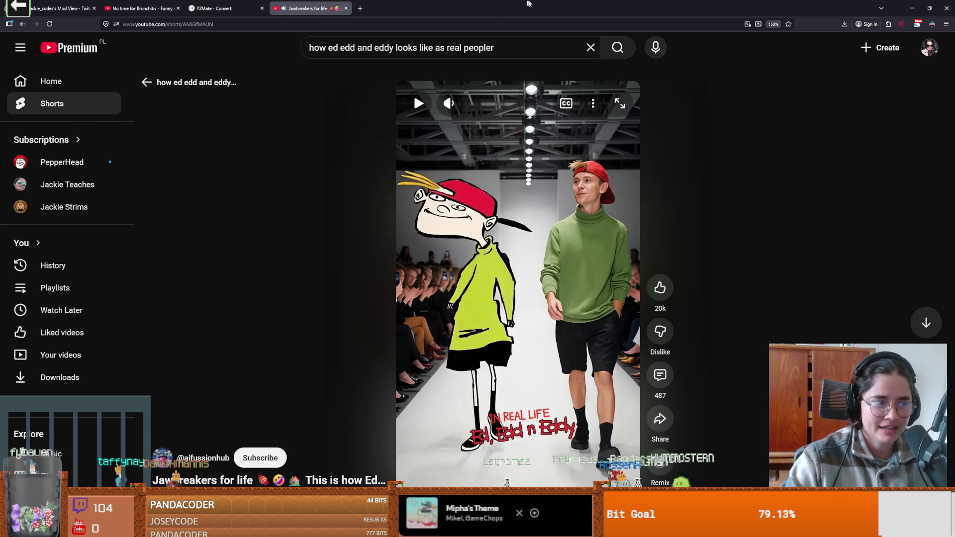
# Jump the 'No time for Bronchitis' clip to its most replayed moment, pause it, and return to Godot
pyautogui.hotkey('alt', 'Tab')
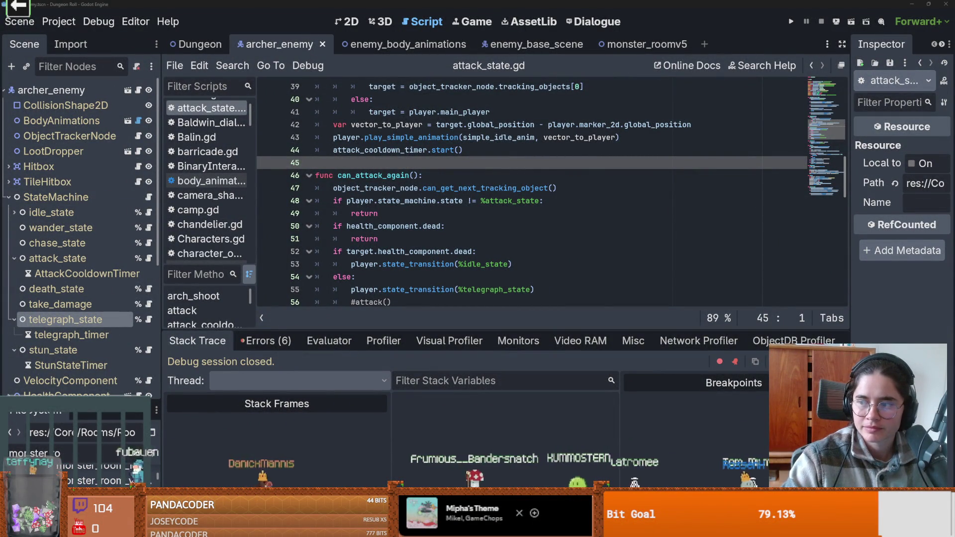
pyautogui.hotkey('alt', 'Tab')
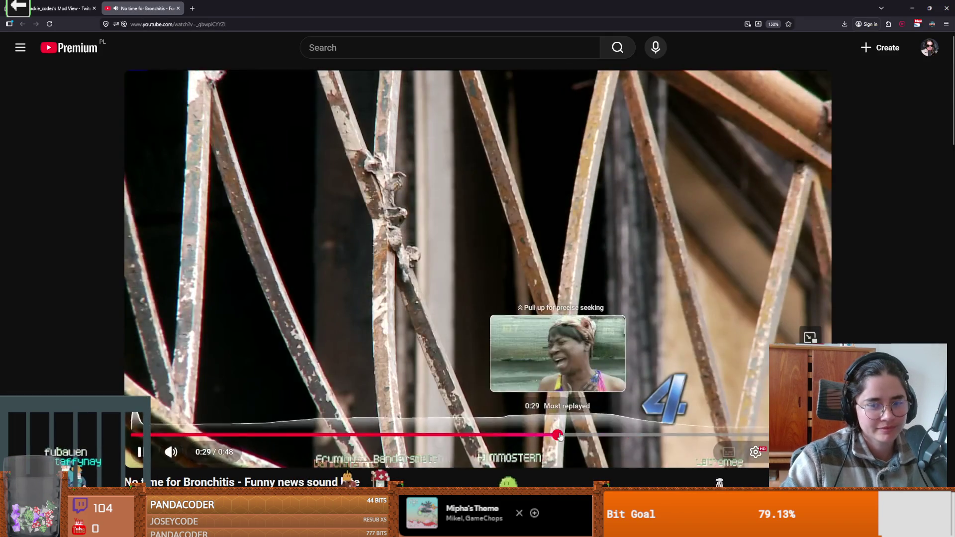
pyautogui.click(554, 435)
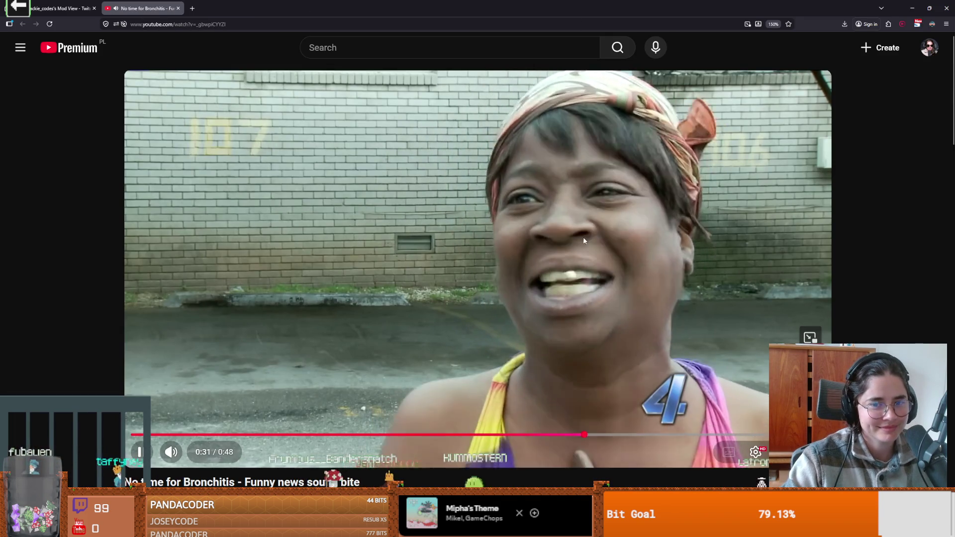
pyautogui.click(515, 211)
pyautogui.hotkey('alt', 'Tab')
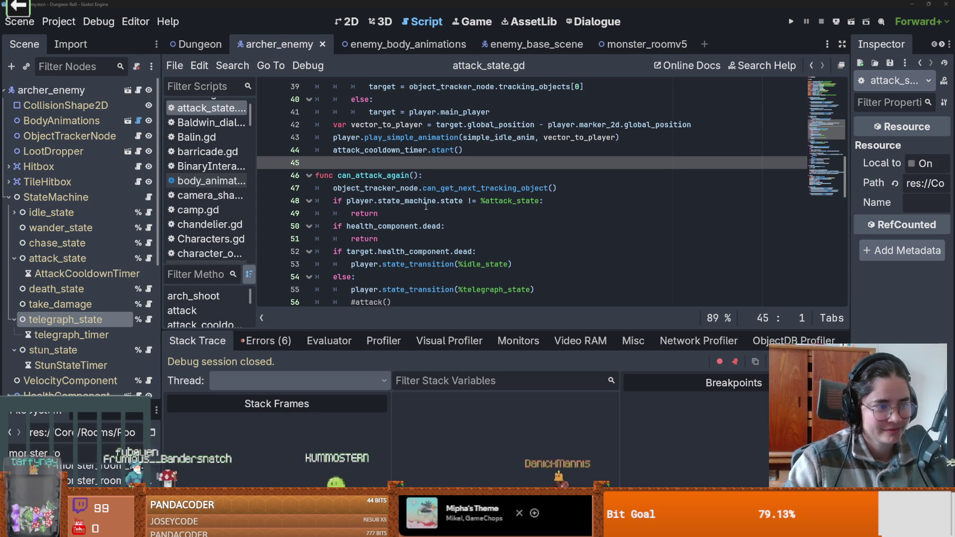
# Save the attack_state.gd edits with the cursor at the end of line 50, then bring up GitHub Desktop
pyautogui.moveTo(426, 206)
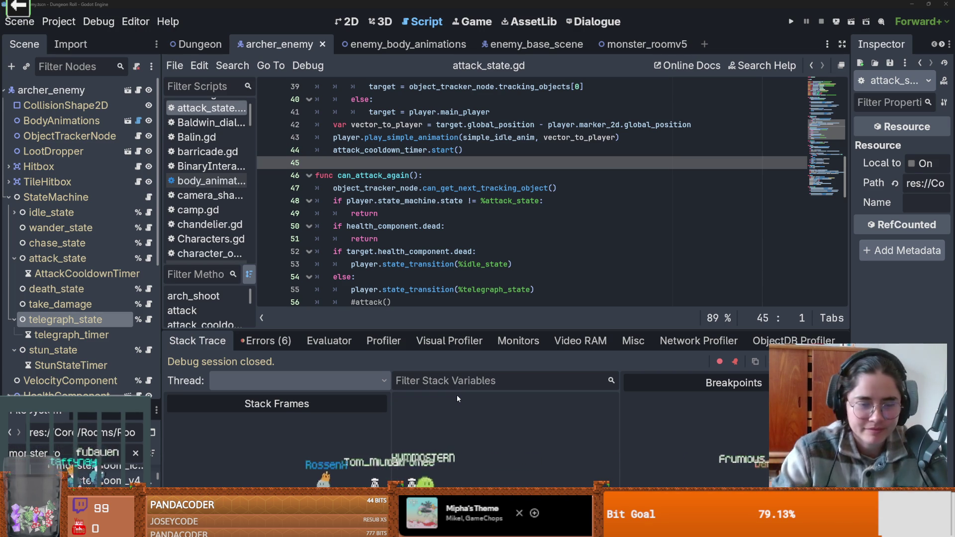
pyautogui.moveTo(438, 527)
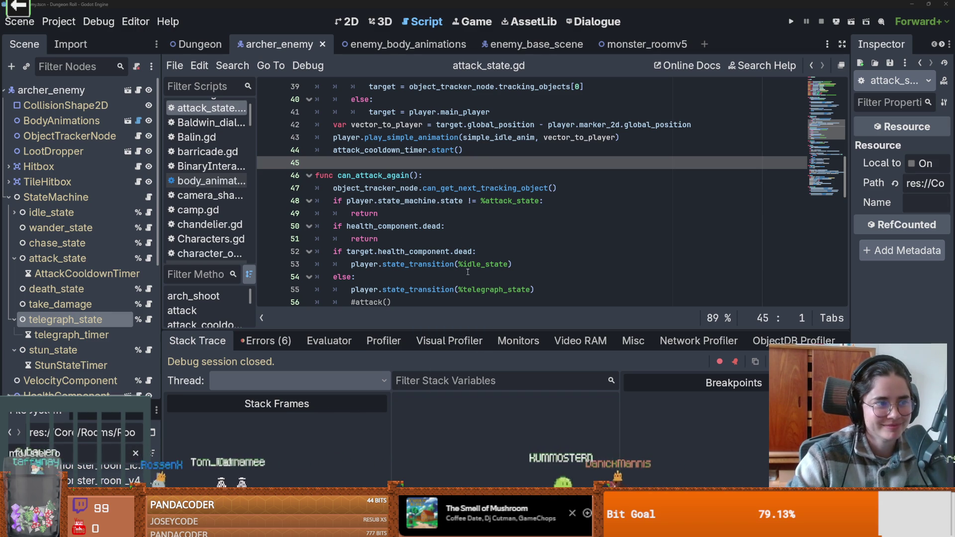
pyautogui.press('Down')
pyautogui.press('Down')
pyautogui.press('Down')
pyautogui.press('End')
pyautogui.hotkey('ctrl', 's')
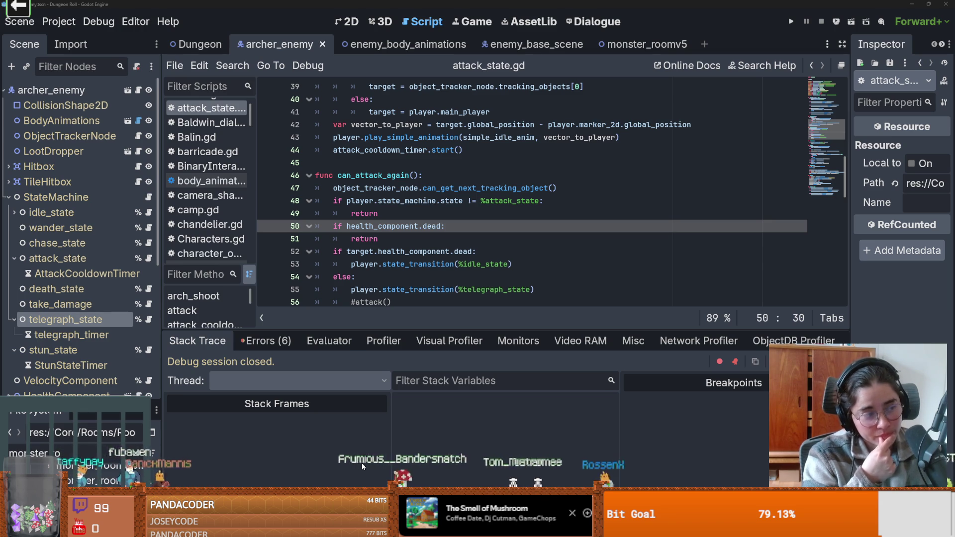
pyautogui.press('F5')
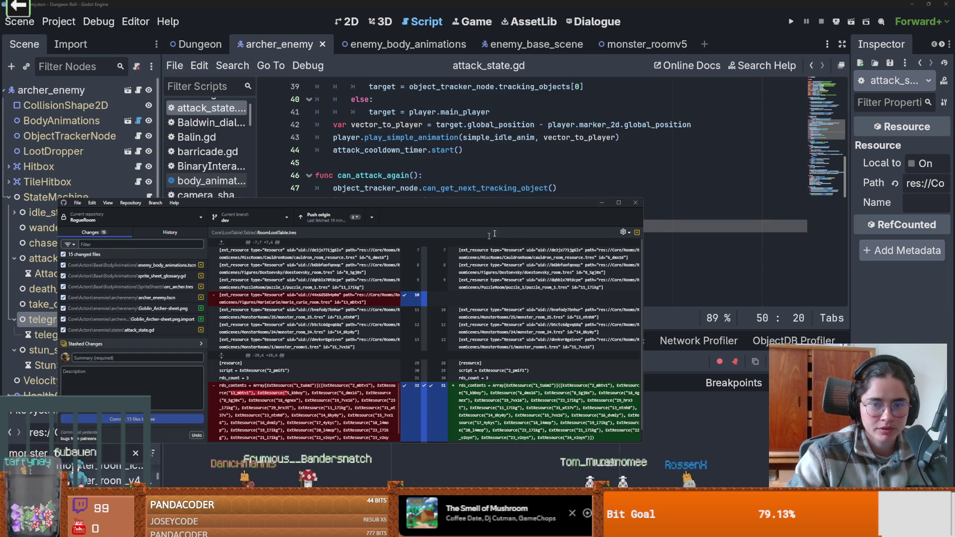
# Finish the commit summary 'arch, telegraph and goblin archer enemy' in a maximized GitHub Desktop, then save in Godot
pyautogui.click(619, 203)
pyautogui.write('arch')
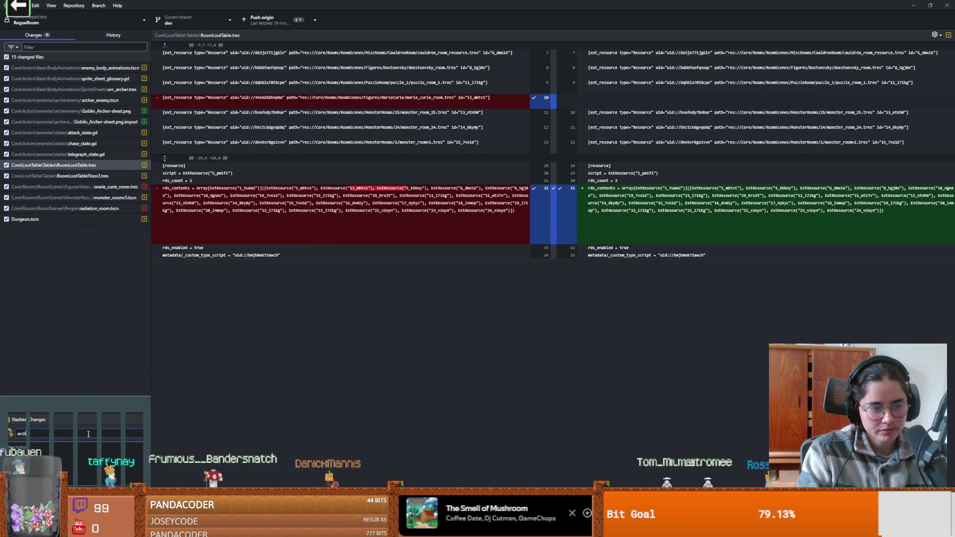
pyautogui.write('elegraph and')
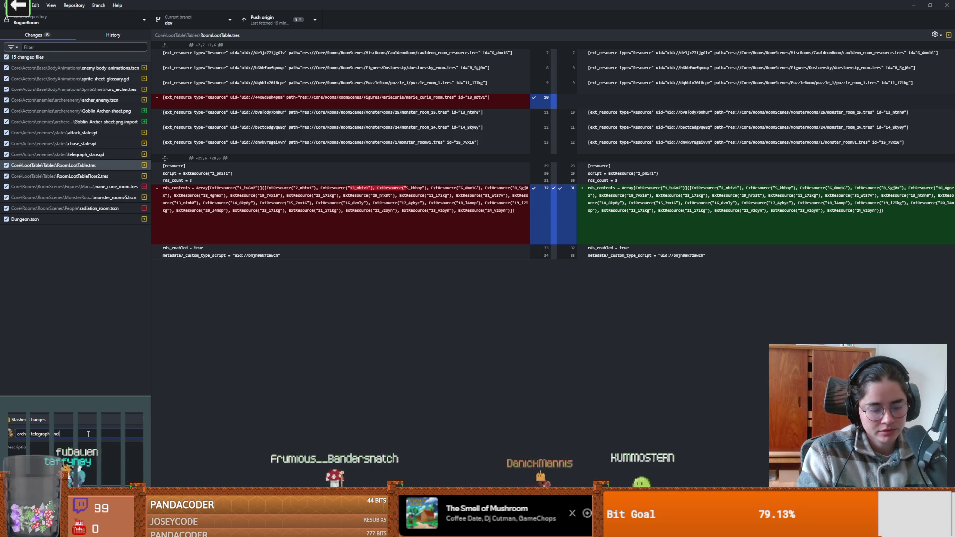
pyautogui.write('goblin archer enemy')
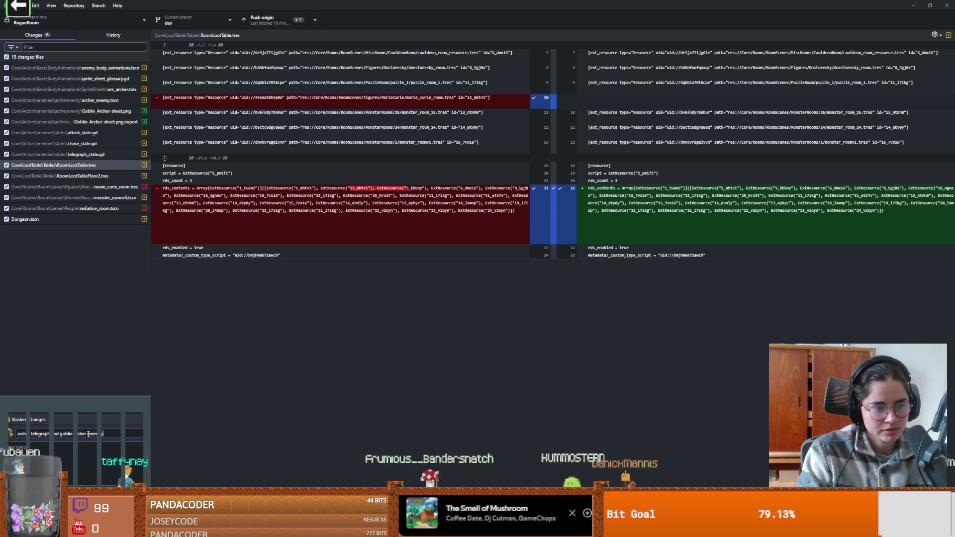
pyautogui.press('BackSpace')
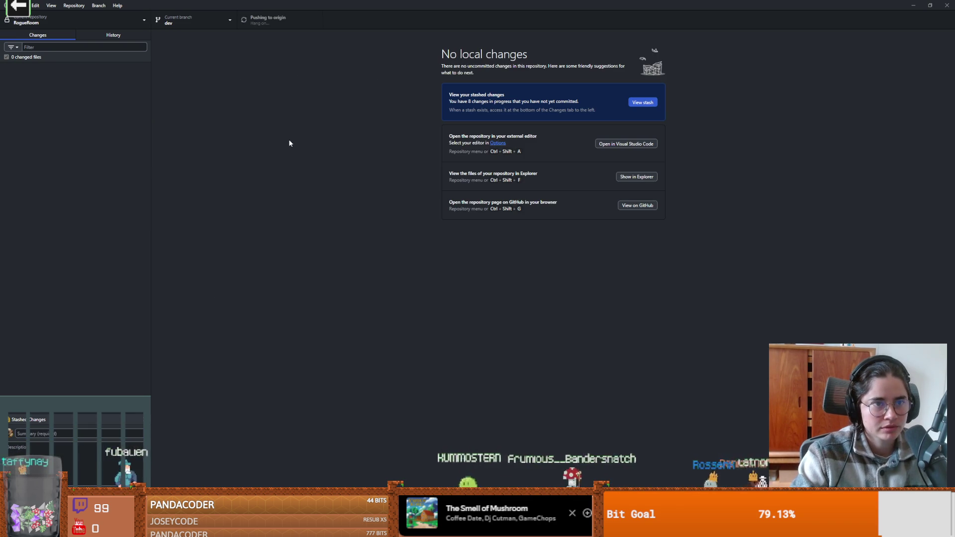
pyautogui.hotkey('alt', 'Tab')
pyautogui.hotkey('ctrl', 's')
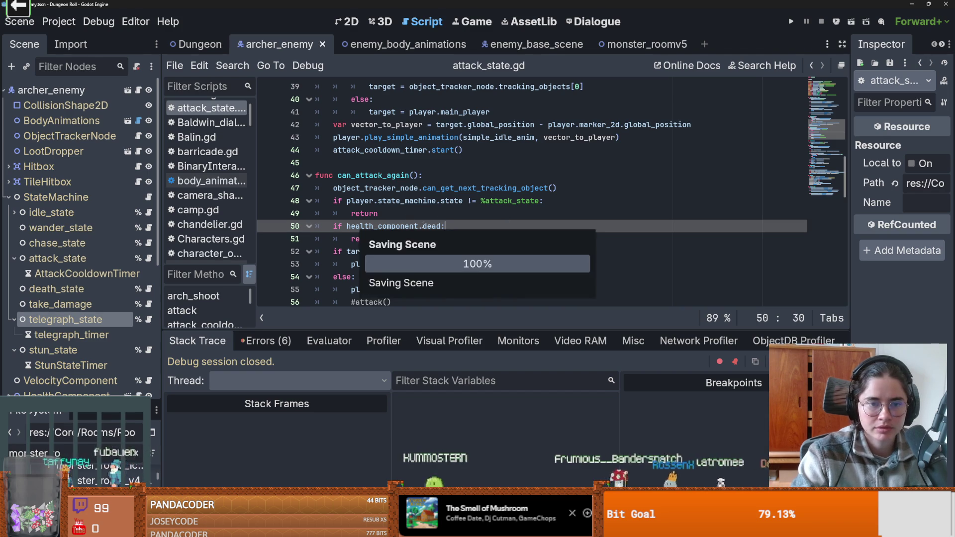
# Collapse the StateMachine node and run the project to The Dungeon title screen
pyautogui.scroll(10, 438, 213)
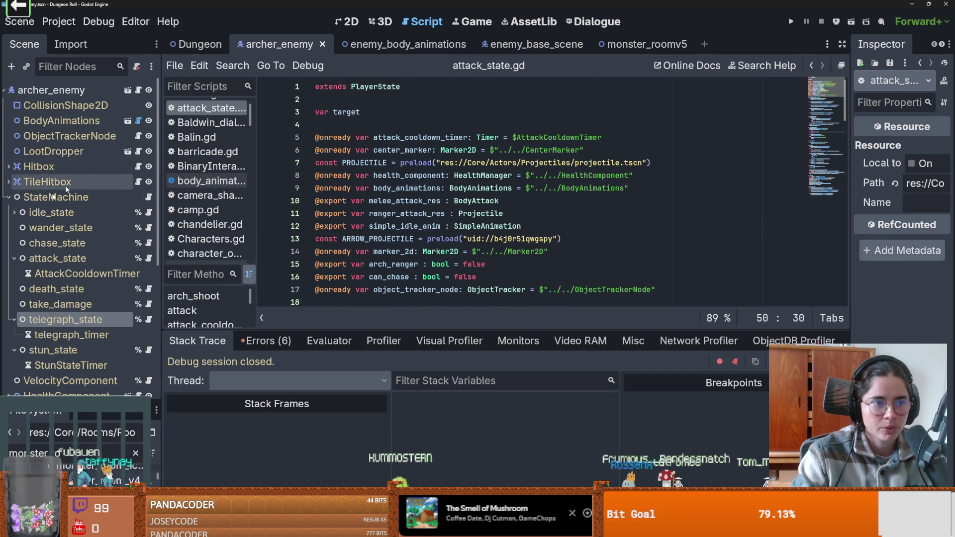
pyautogui.click(9, 196)
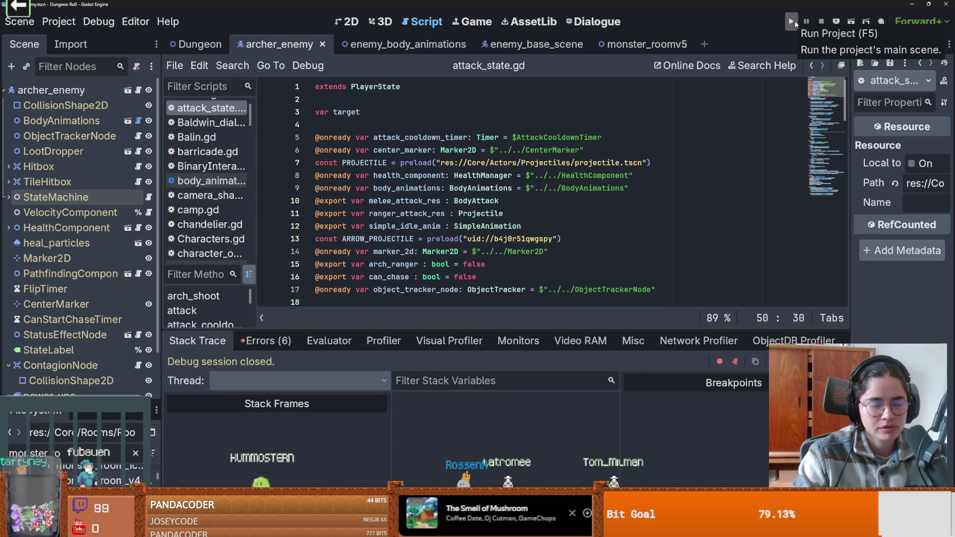
pyautogui.click(794, 23)
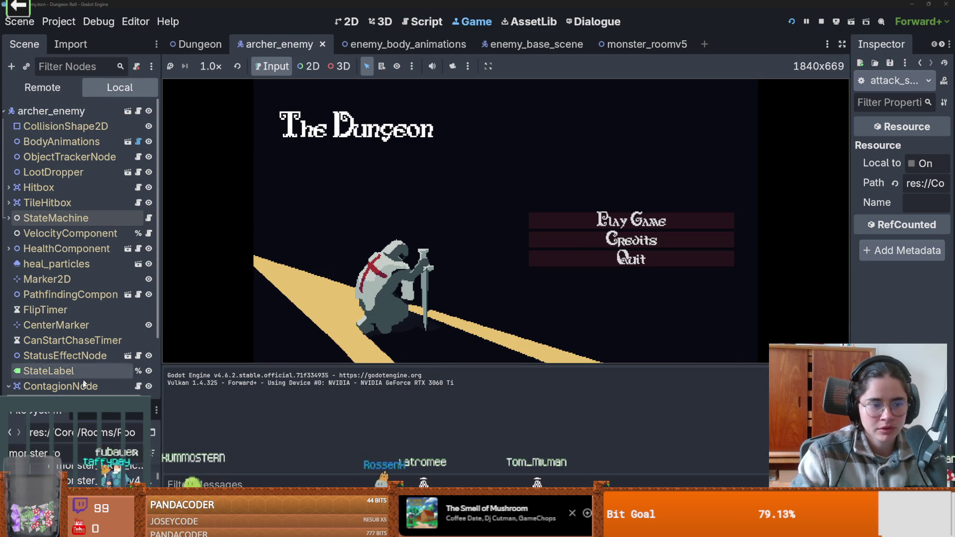
pyautogui.moveTo(90, 397); pyautogui.dragTo(96, 174)
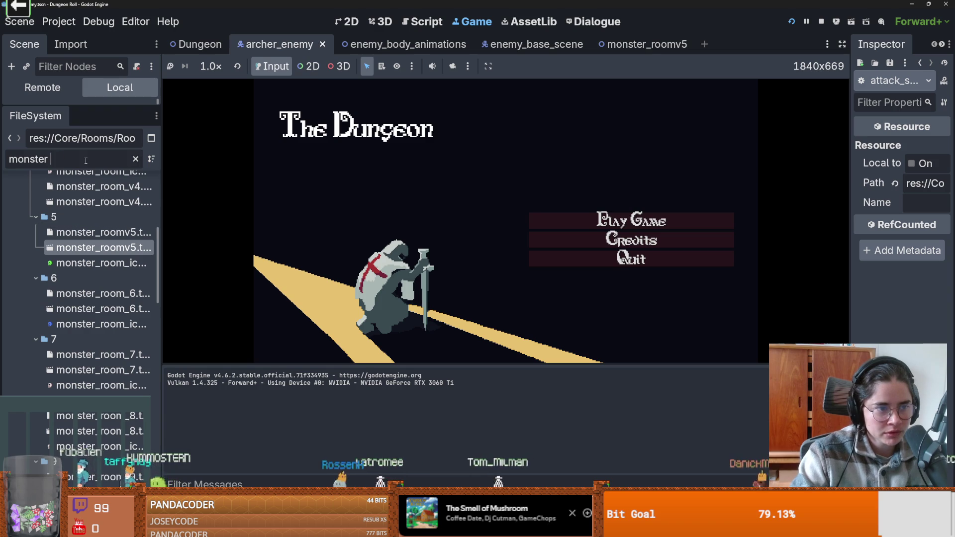
# Filter the FileSystem by 'archer' and preview several OrcM and OrcF archer sprite sheets
pyautogui.press('BackSpace')
pyautogui.press('BackSpace')
pyautogui.press('BackSpace')
pyautogui.write('archer')
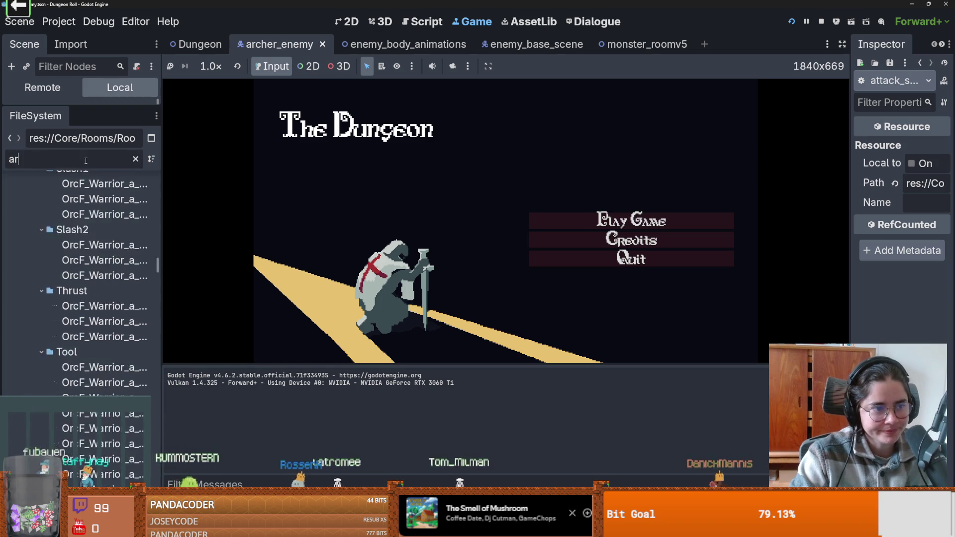
pyautogui.click(112, 260)
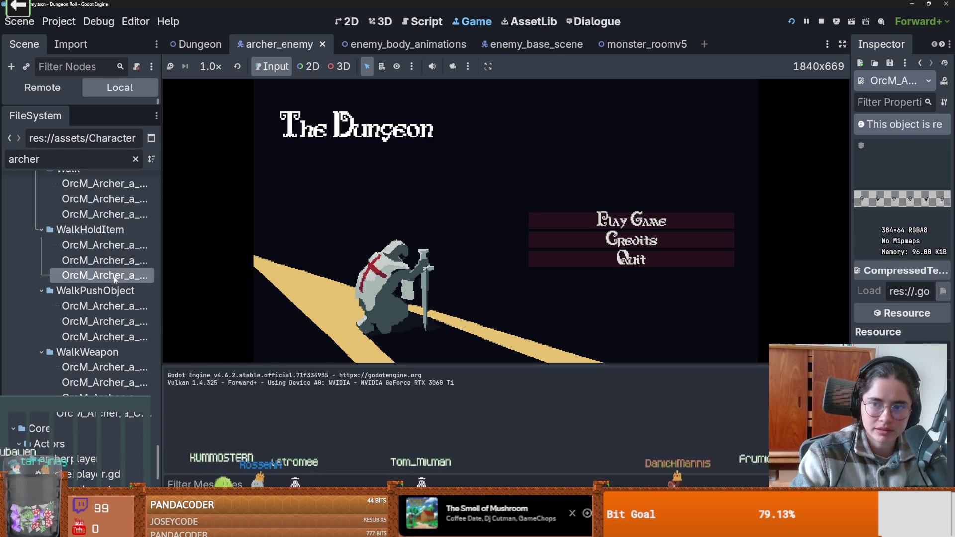
pyautogui.scroll(10, 104, 321)
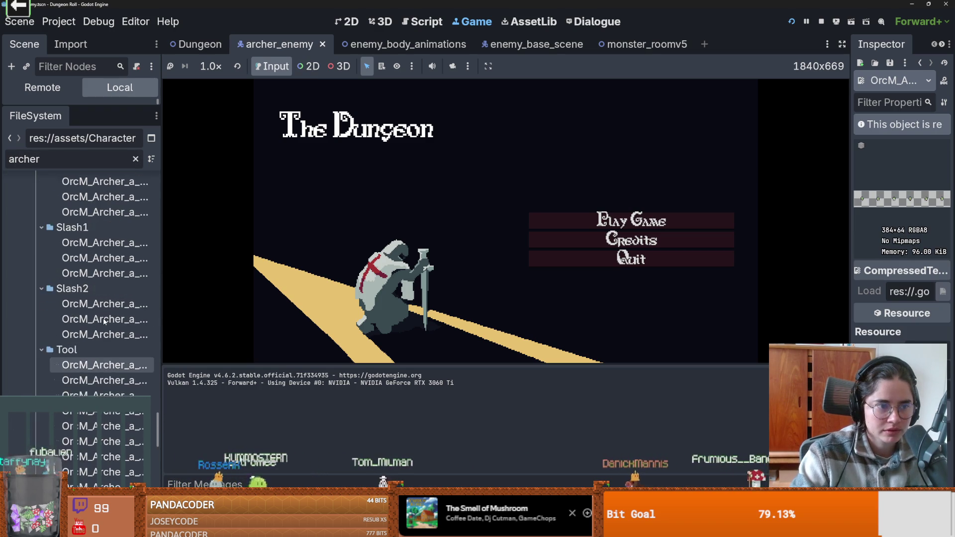
pyautogui.scroll(-15, 104, 321)
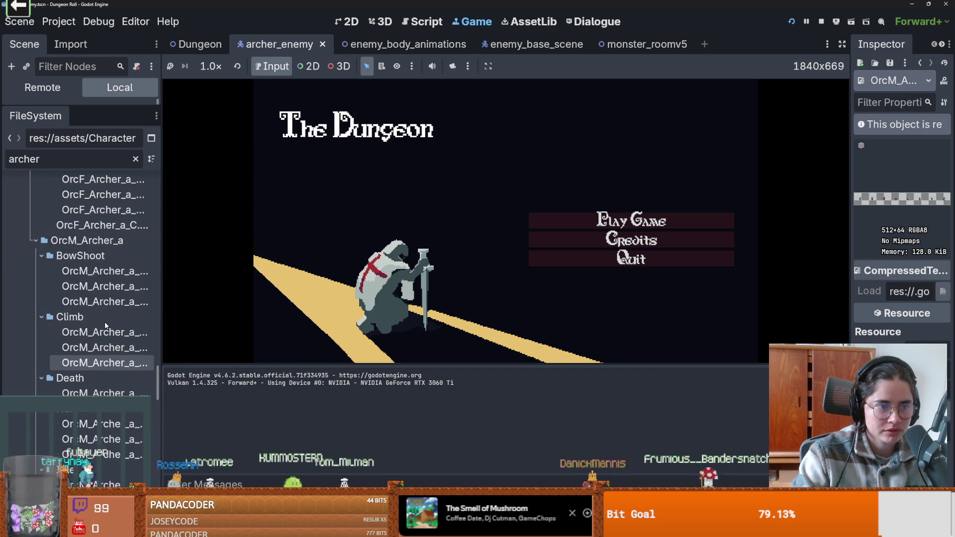
pyautogui.scroll(5, 105, 324)
pyautogui.click(101, 299)
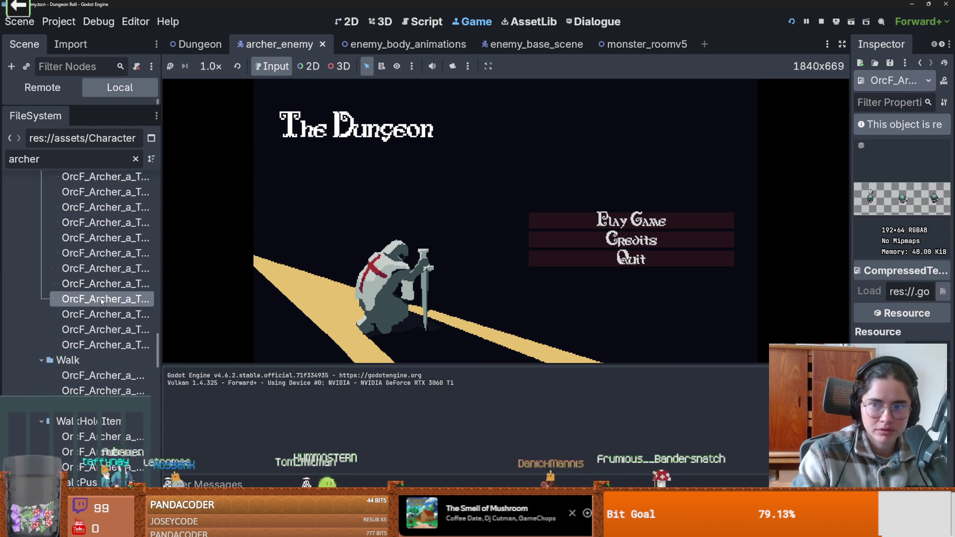
pyautogui.scroll(3, 101, 300)
pyautogui.click(104, 273)
pyautogui.scroll(5, 103, 281)
pyautogui.click(105, 293)
pyautogui.scroll(6, 104, 294)
# Delete the OrcF_Archer_a folder, then preview OrcM_Archer_a_BowShoot_Right.png in a wider Inspector
pyautogui.click(46, 238)
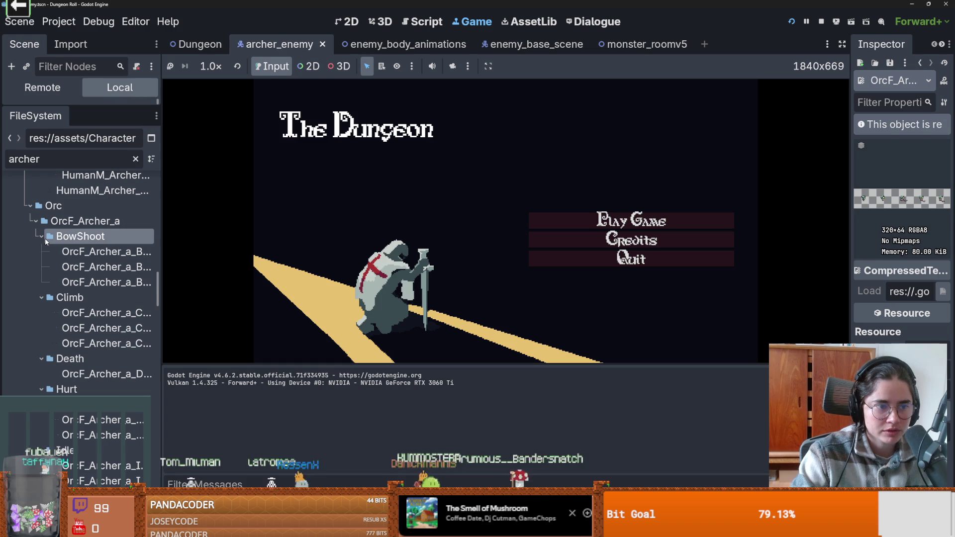
pyautogui.click(42, 236)
pyautogui.click(42, 251)
pyautogui.click(42, 267)
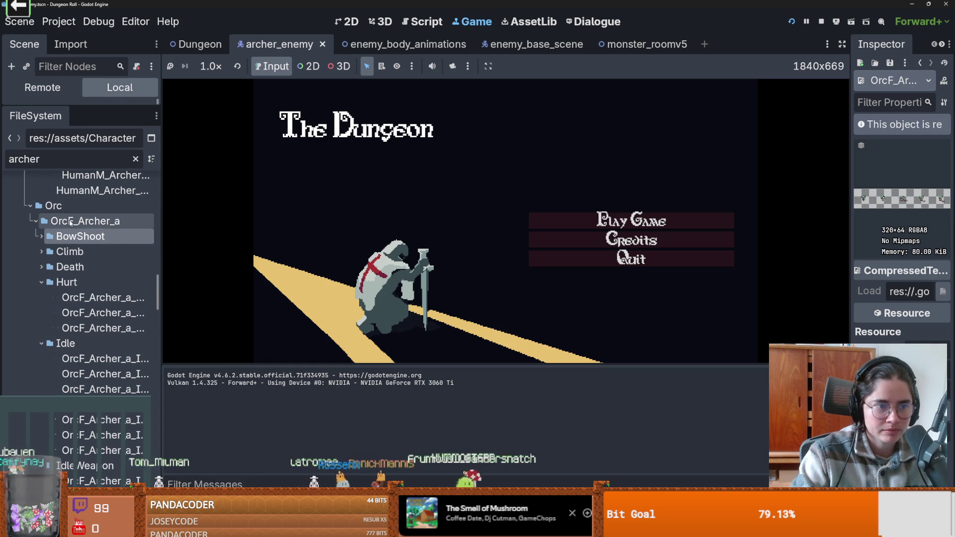
pyautogui.click(76, 223)
pyautogui.rightClick(76, 223)
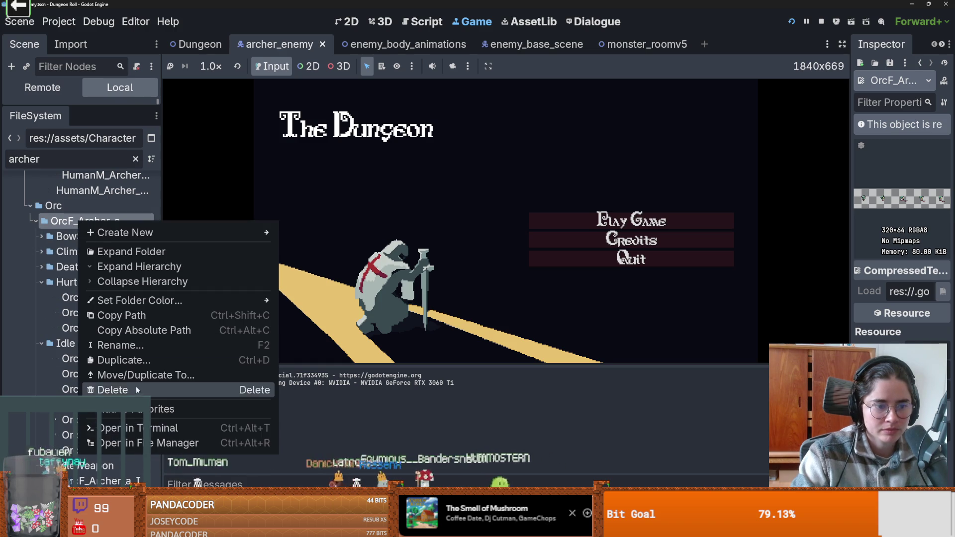
pyautogui.click(99, 390)
pyautogui.click(374, 322)
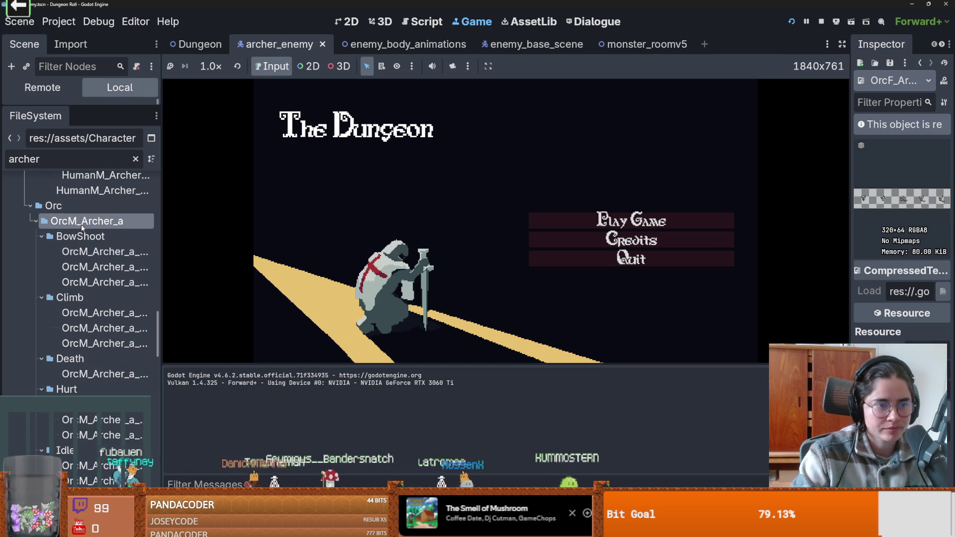
pyautogui.click(99, 267)
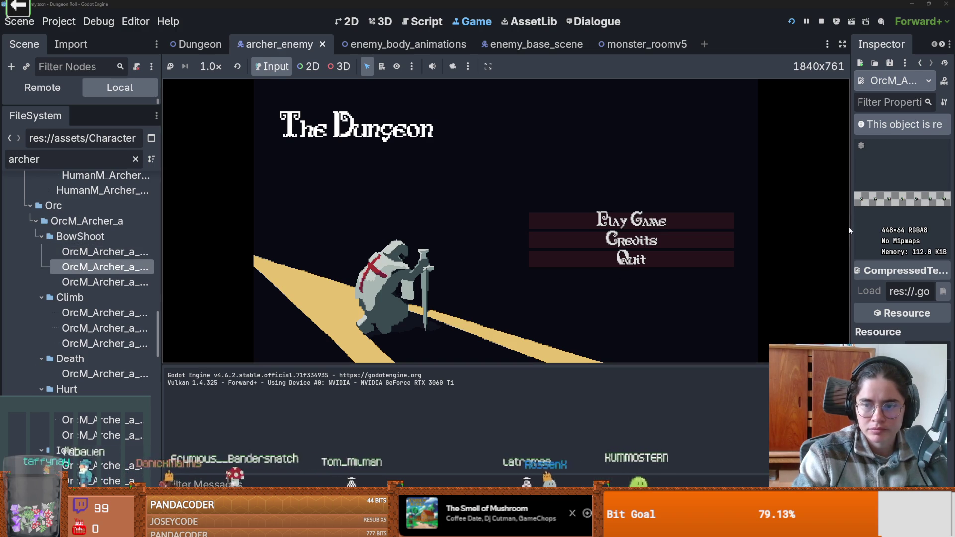
pyautogui.moveTo(848, 226)
pyautogui.mouseDown()
pyautogui.moveTo(343, 264)
pyautogui.moveTo(455, 265)
pyautogui.mouseUp()
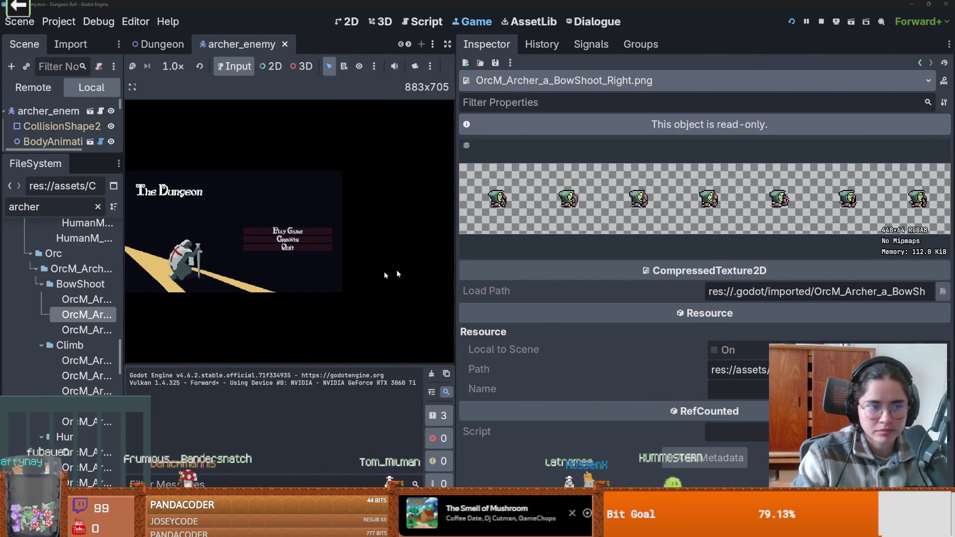
# Delete the OrcM_Archer_a folder and confirm Remove
pyautogui.rightClick(86, 269)
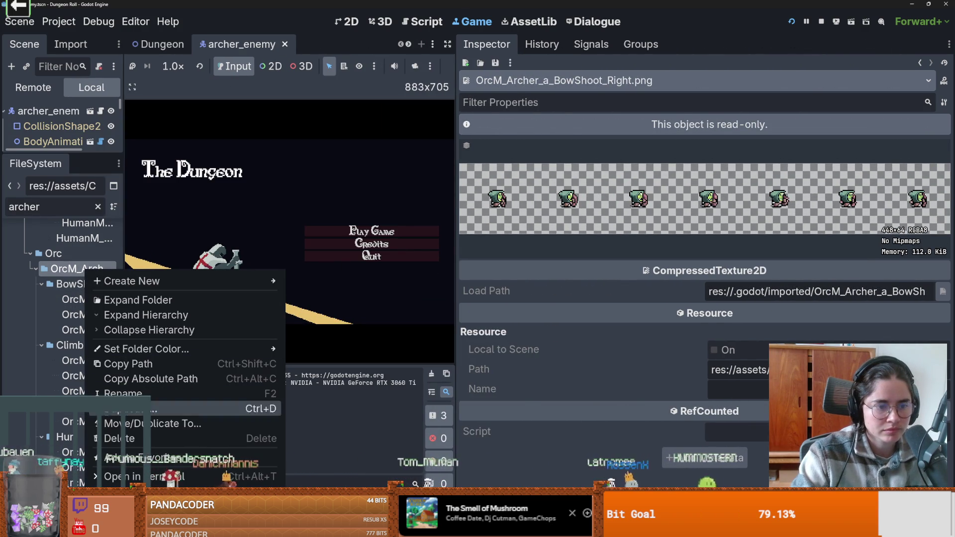
pyautogui.click(119, 439)
pyautogui.click(365, 321)
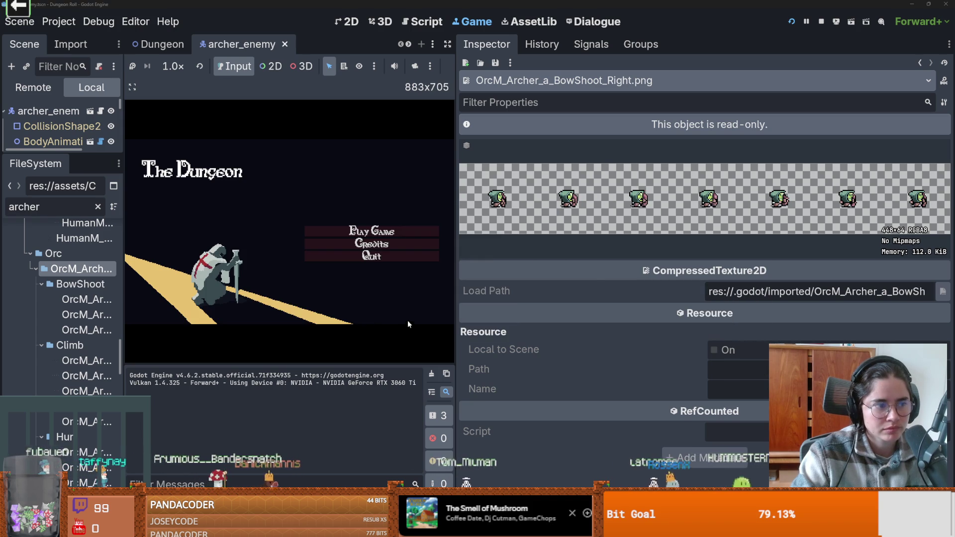
pyautogui.moveTo(123, 304); pyautogui.dragTo(198, 306)
pyautogui.scroll(3, 119, 322)
pyautogui.scroll(1, 120, 323)
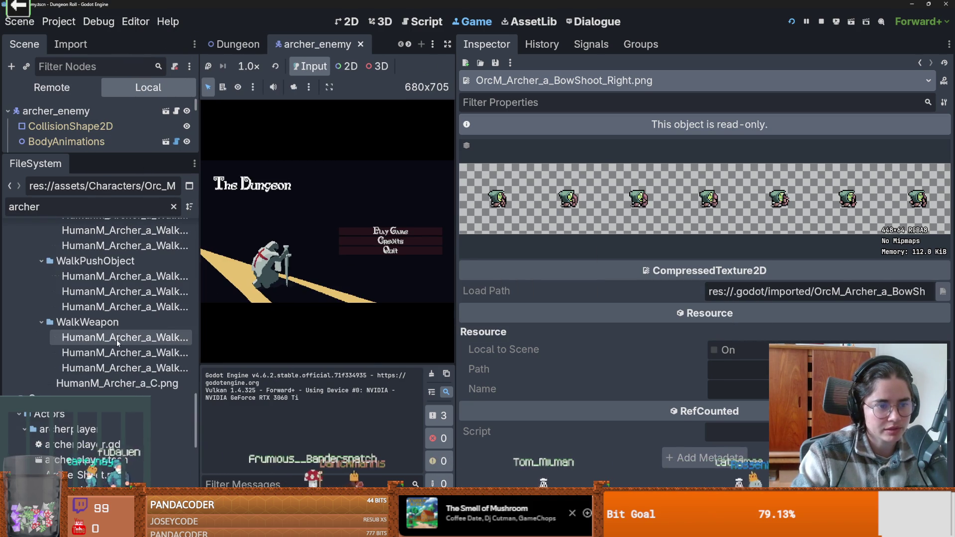
# Preview HumanM_Archer sprite sheets including WalkPushObject, clear the archer filter, and collapse the archer folders
pyautogui.click(122, 339)
pyautogui.click(122, 284)
pyautogui.scroll(5, 148, 364)
pyautogui.scroll(15, 147, 364)
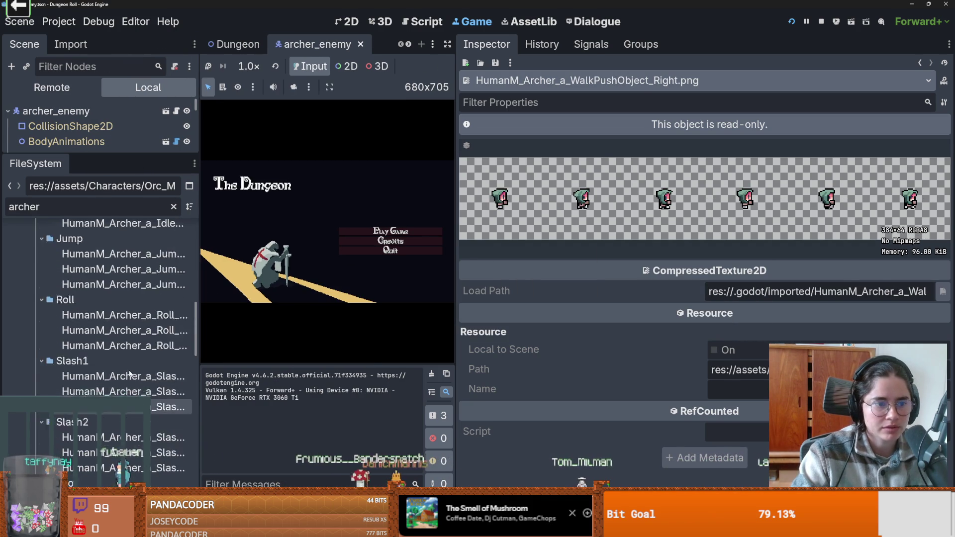
pyautogui.click(35, 322)
pyautogui.click(30, 307)
pyautogui.click(174, 207)
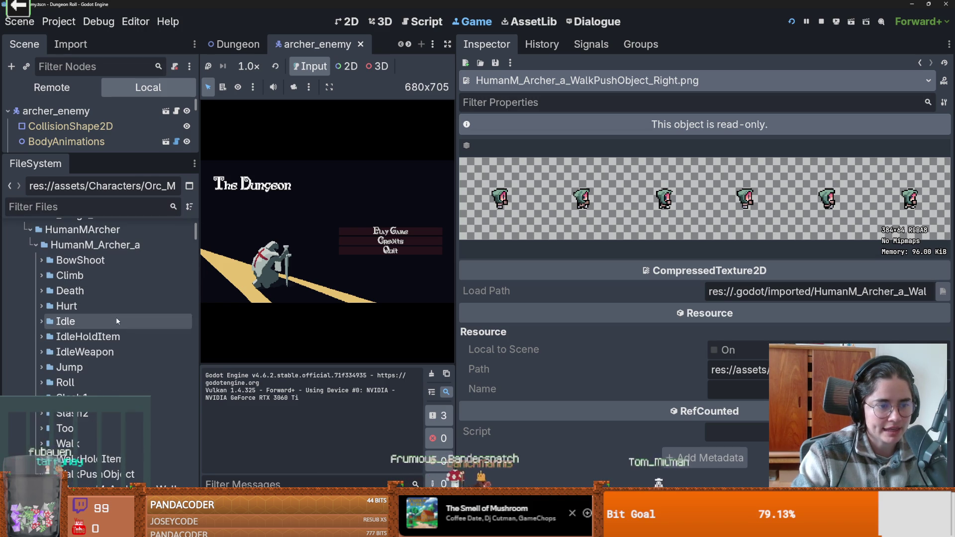
pyautogui.click(34, 245)
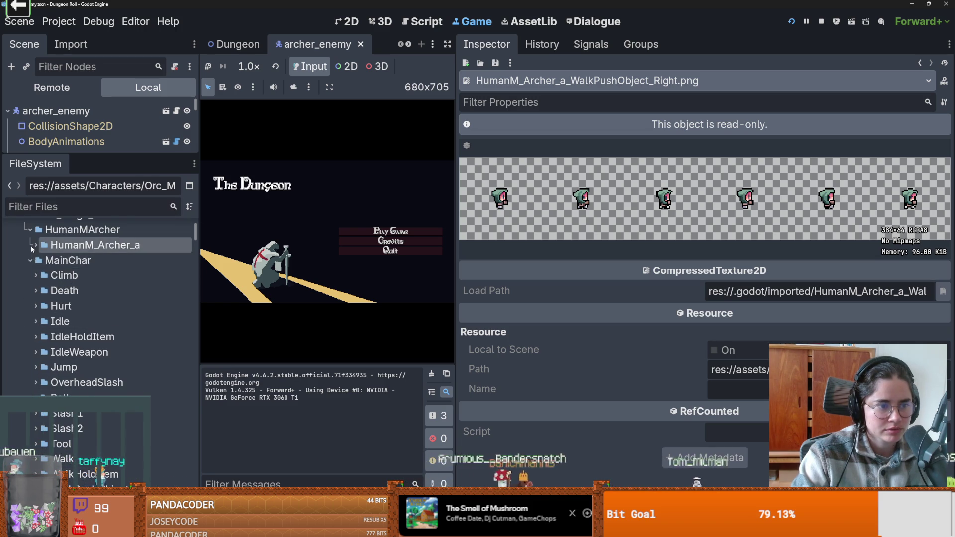
pyautogui.click(35, 245)
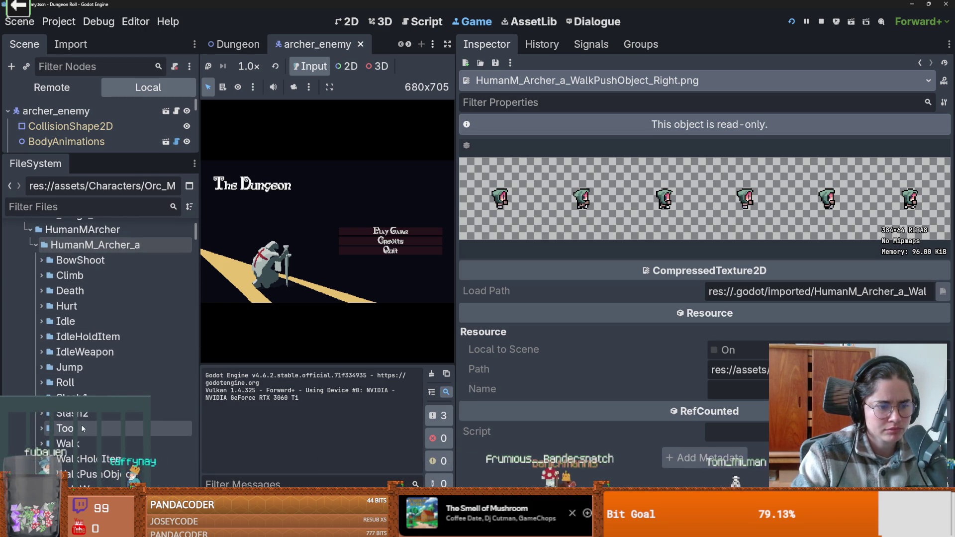
pyautogui.scroll(-2, 50, 398)
pyautogui.scroll(5, 70, 357)
pyautogui.scroll(-2, 70, 357)
pyautogui.scroll(2, 28, 317)
pyautogui.click(30, 317)
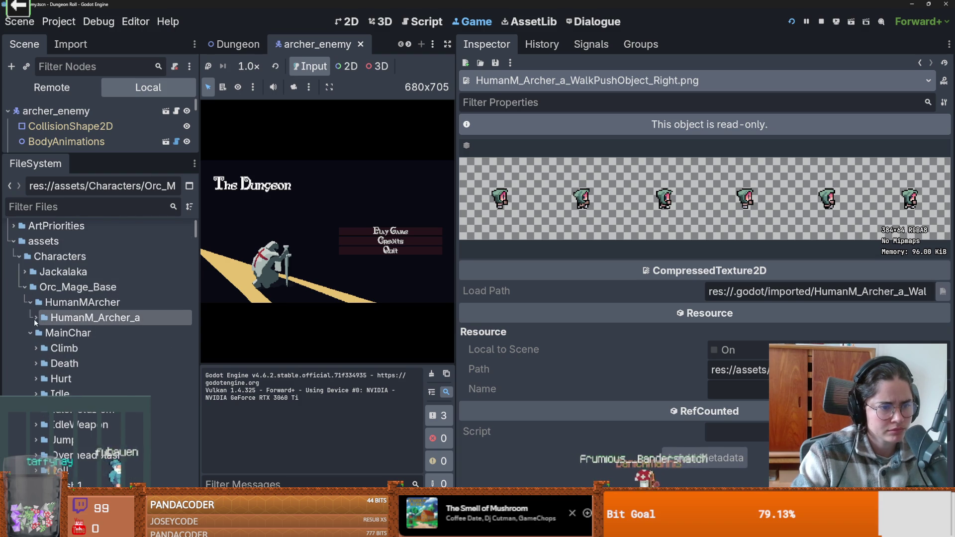
# Preview Proto_Climb and OrcF_Mage_a_CastMagic_Down.png sprites, collapse the Orc folder, and enlarge the scene tree
pyautogui.click(36, 348)
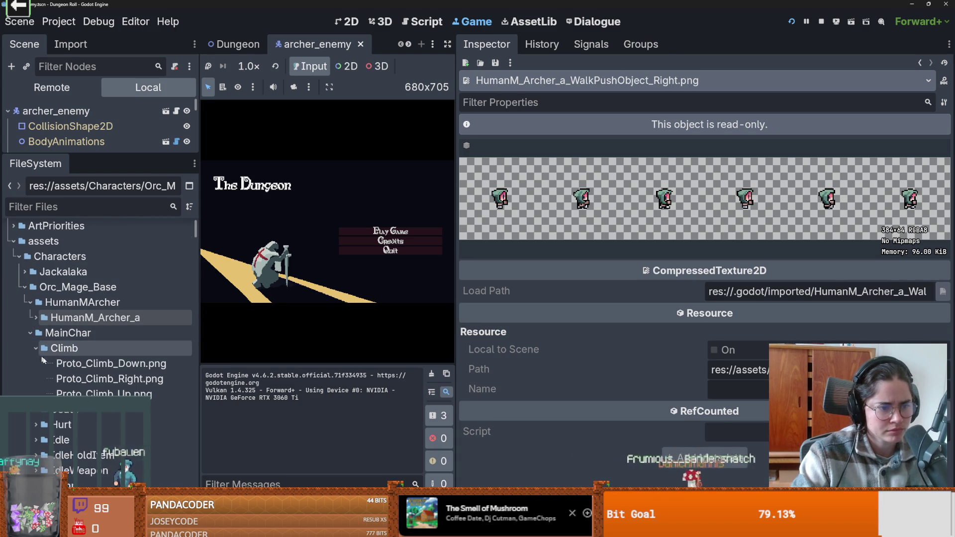
pyautogui.click(63, 364)
pyautogui.click(76, 379)
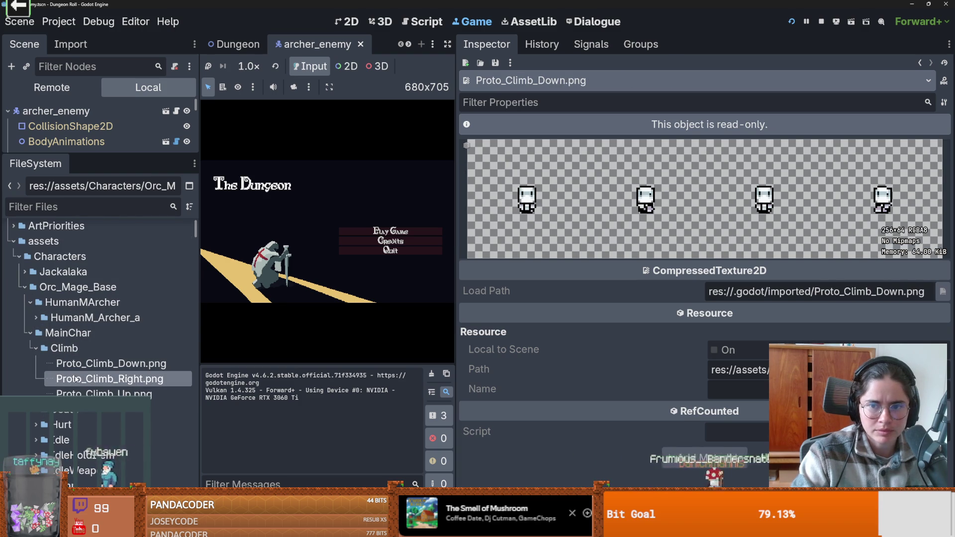
pyautogui.click(29, 333)
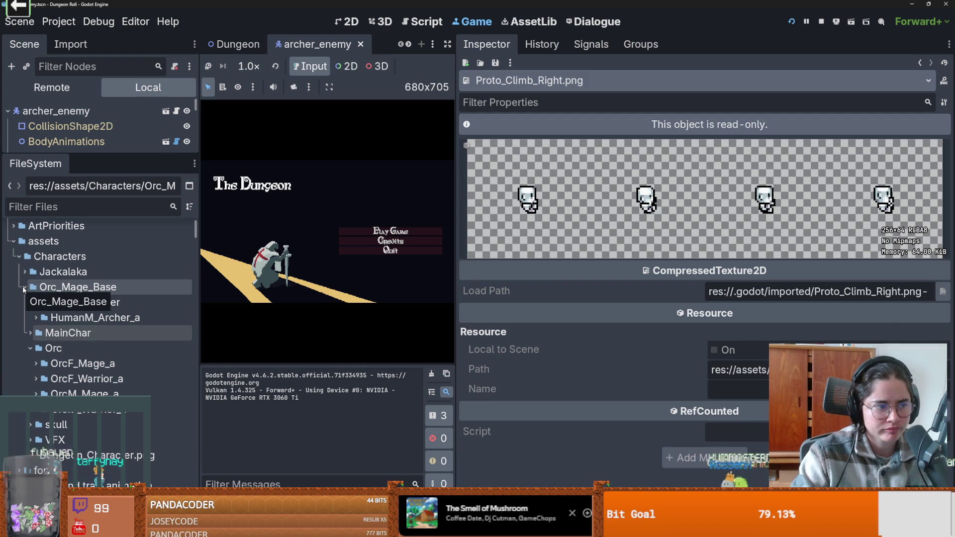
pyautogui.click(24, 287)
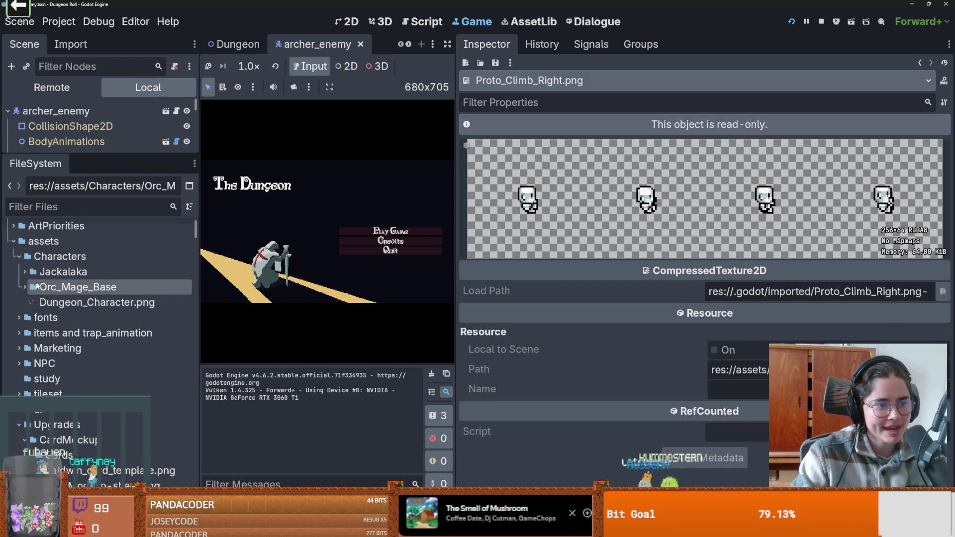
pyautogui.click(21, 288)
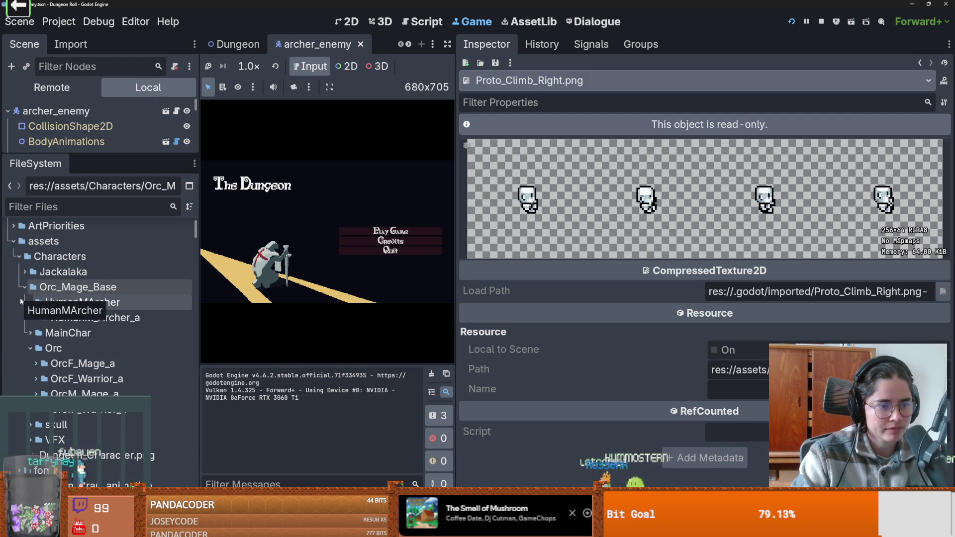
pyautogui.click(36, 363)
pyautogui.click(41, 379)
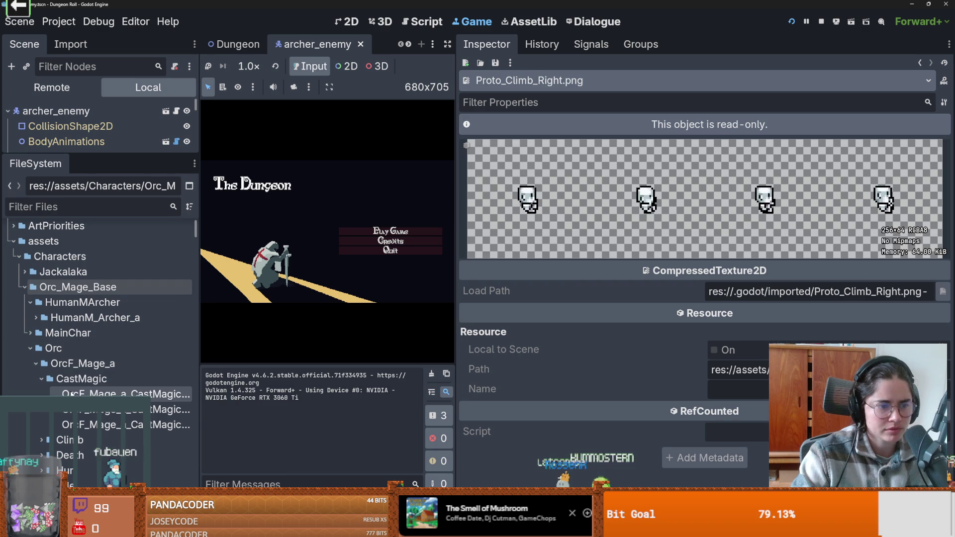
pyautogui.click(109, 394)
pyautogui.click(29, 352)
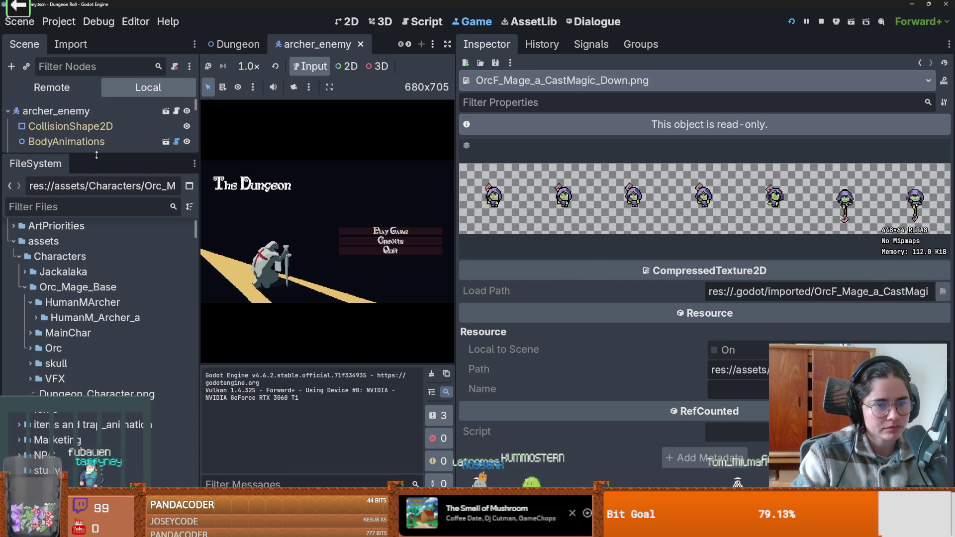
pyautogui.moveTo(96, 155); pyautogui.dragTo(96, 387)
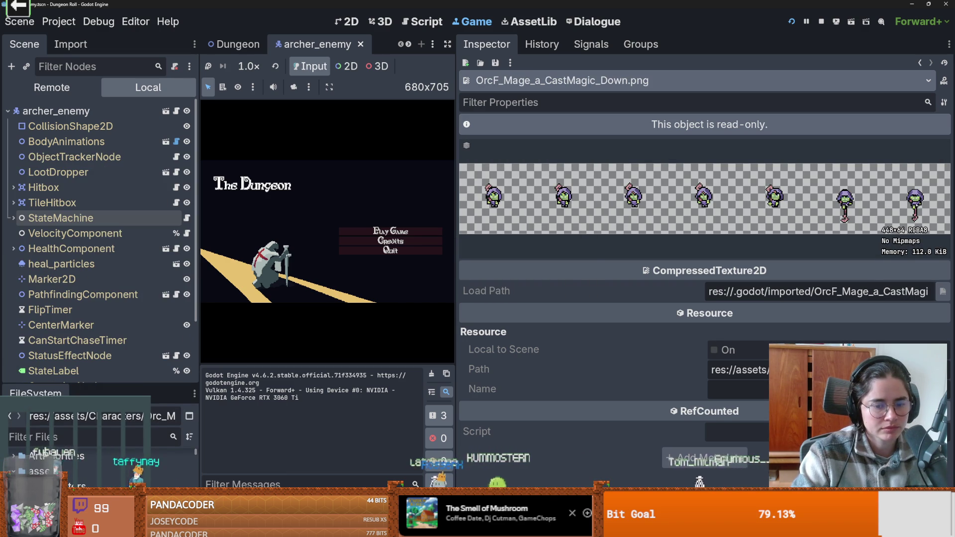
pyautogui.hotkey('alt', 'Tab')
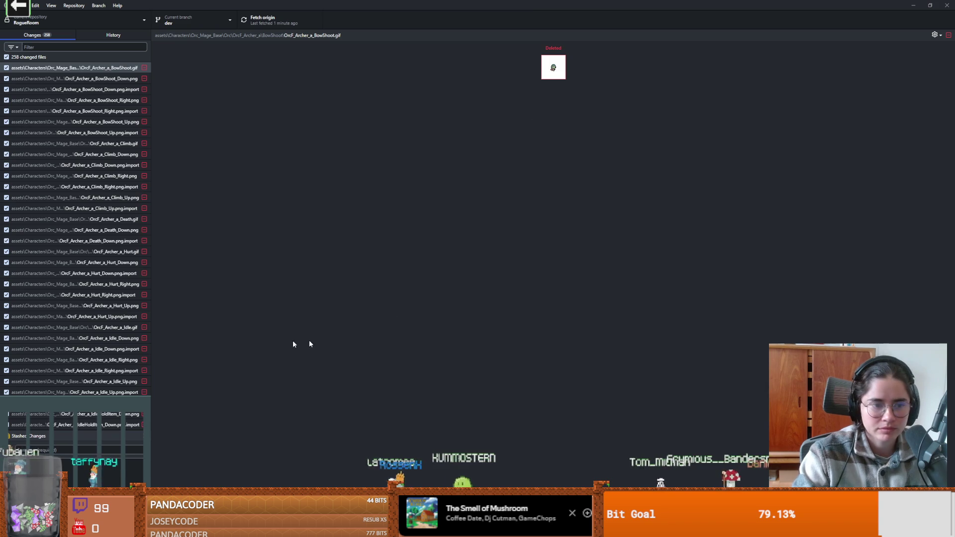
# Commit the deleted sprites to dev as 'delete old sprite' and push to origin
pyautogui.click(78, 447)
pyautogui.write('delete ')
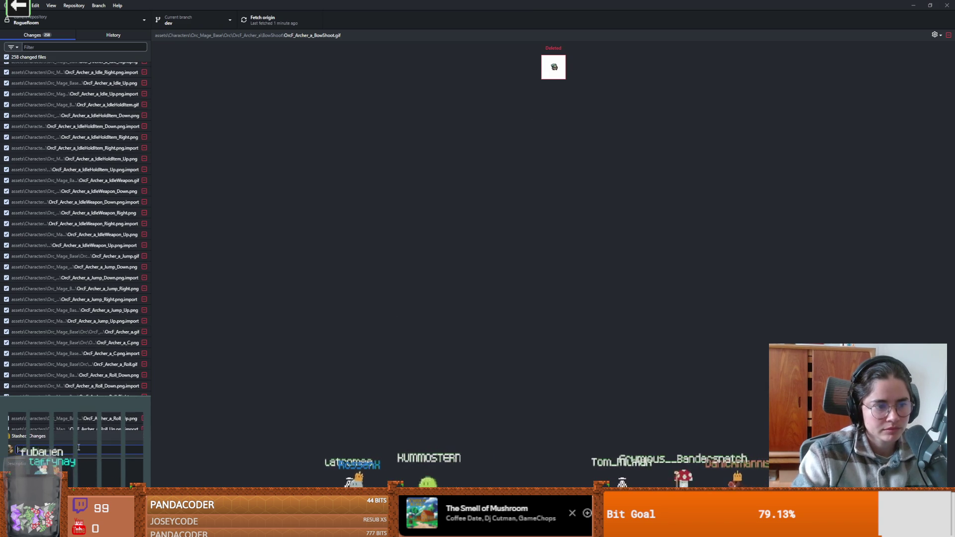
pyautogui.write('old sprite')
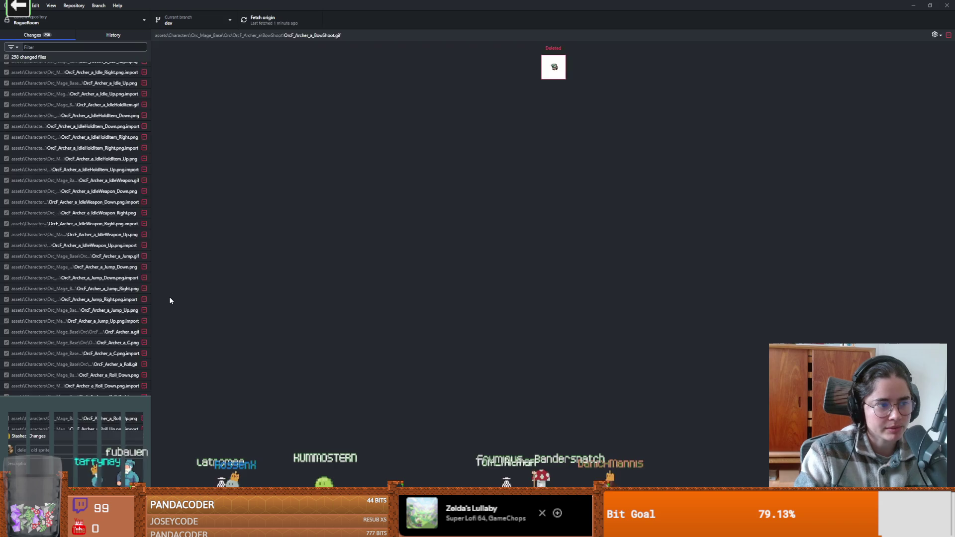
pyautogui.hotkey('ctrl', 'Return')
pyautogui.click(305, 25)
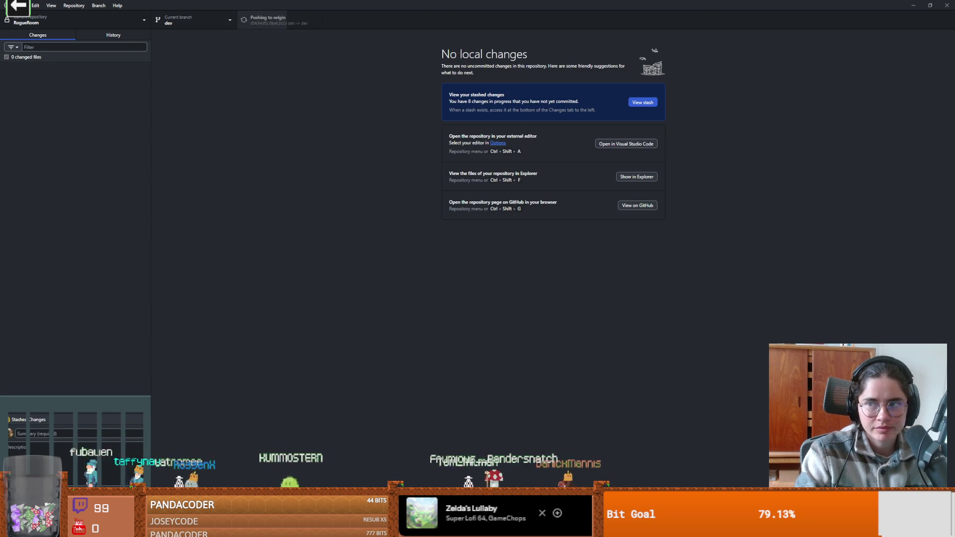
pyautogui.hotkey('alt', 'Tab')
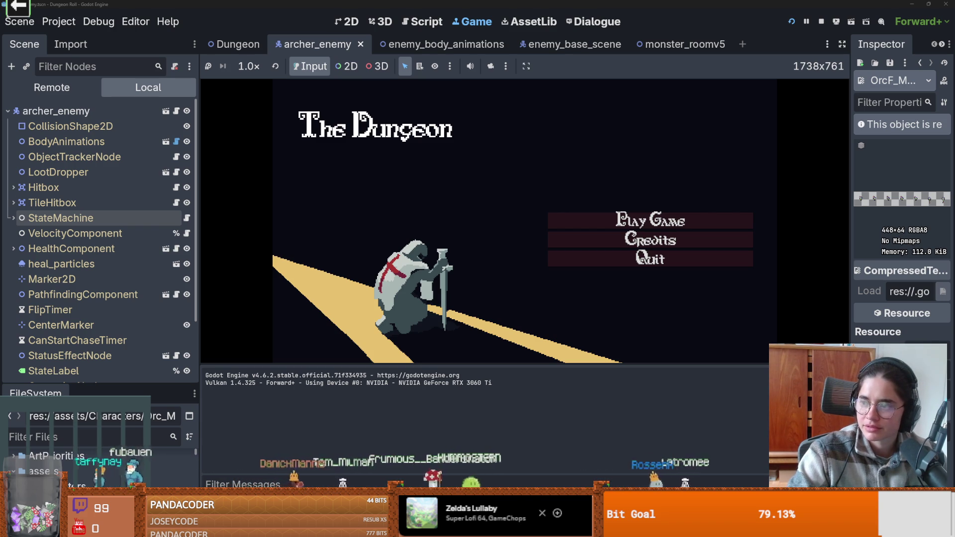
pyautogui.hotkey('alt', 'Tab')
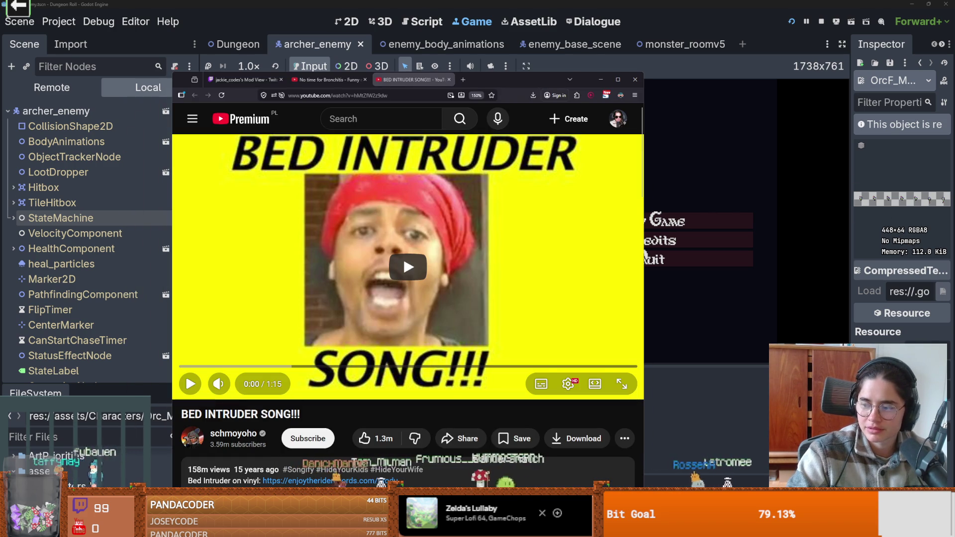
# Play the Bed Intruder song with the volume adjusted, pausing it at 0:31 before hiding the browser
pyautogui.click(464, 251)
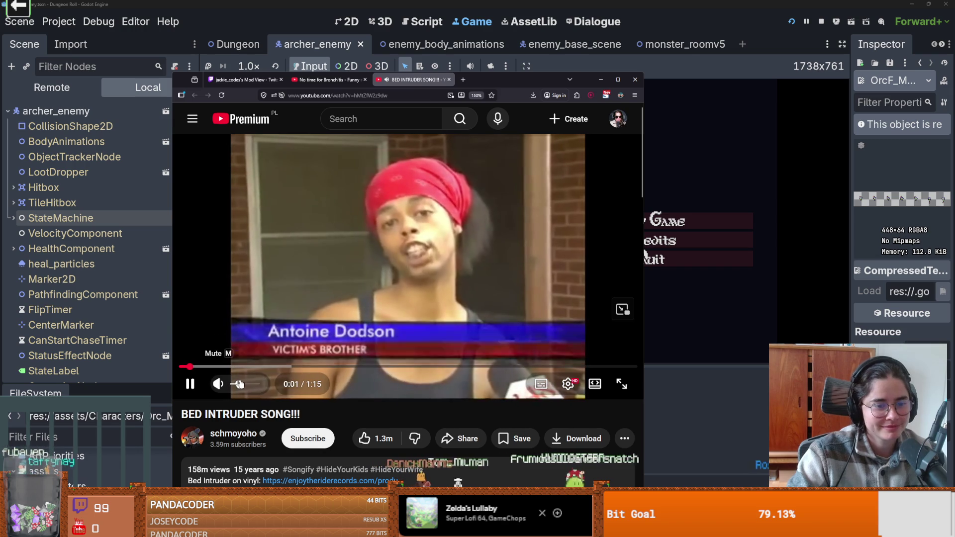
pyautogui.click(246, 384)
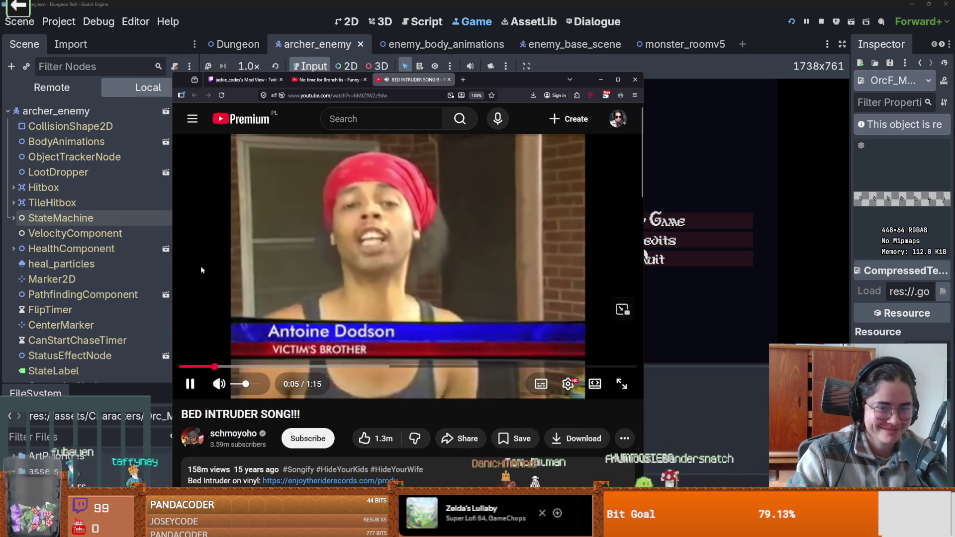
pyautogui.click(242, 384)
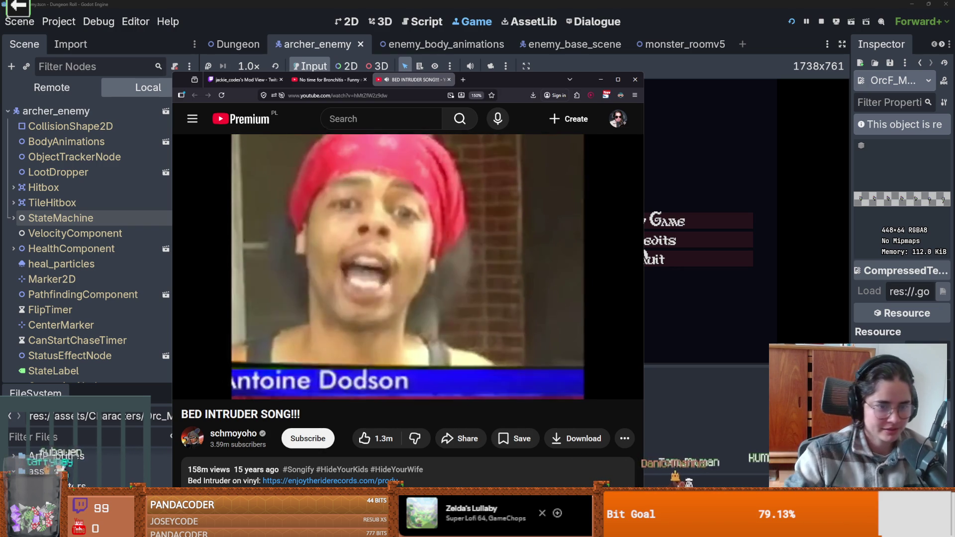
pyautogui.click(386, 228)
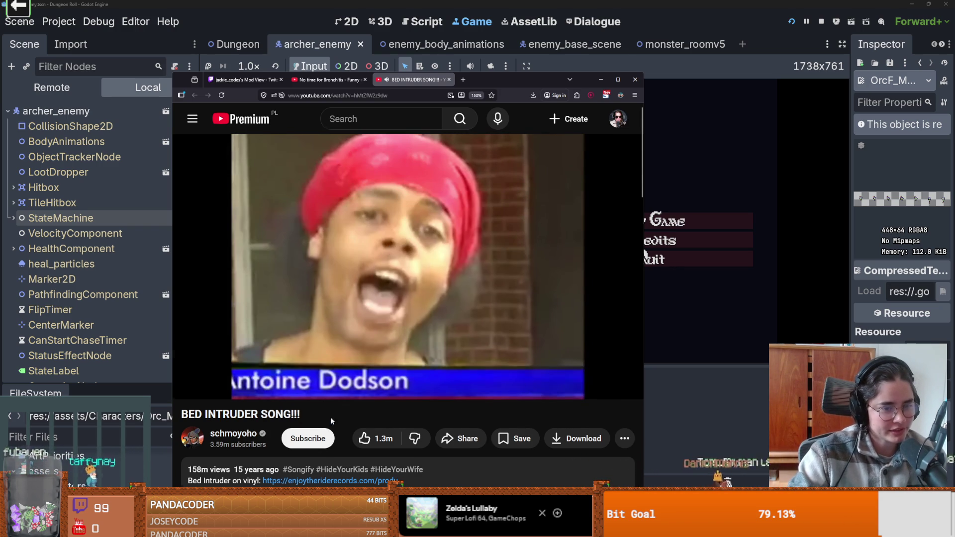
pyautogui.scroll(-2, 330, 419)
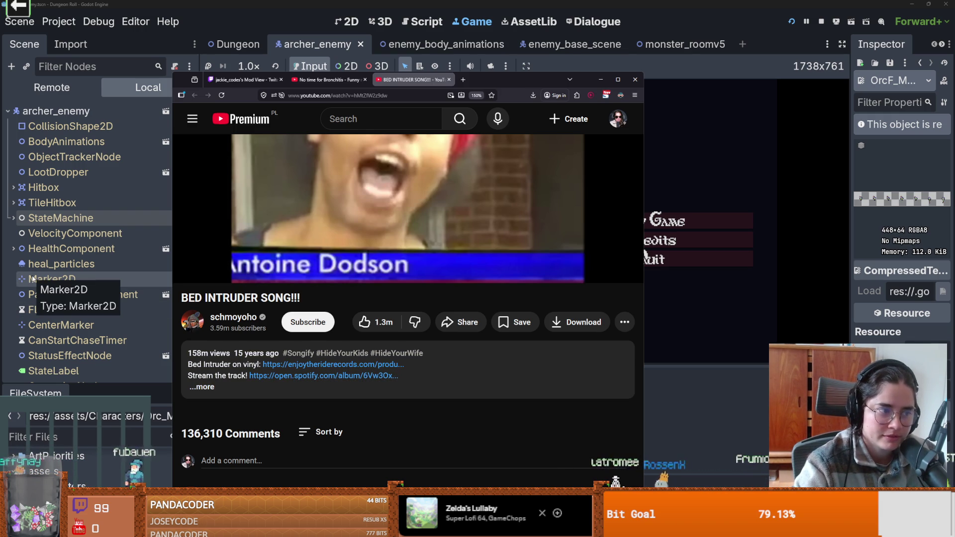
pyautogui.scroll(2, 254, 281)
pyautogui.click(253, 281)
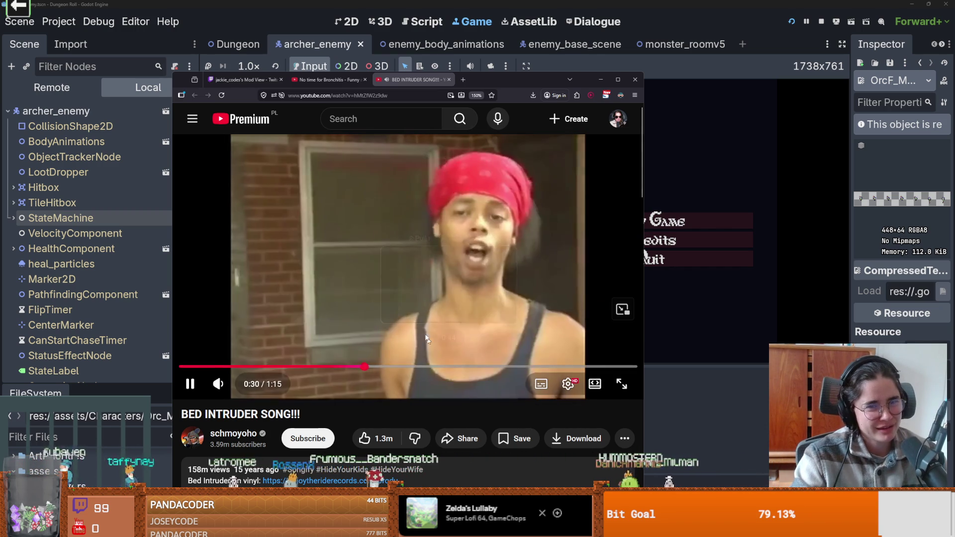
pyautogui.click(438, 269)
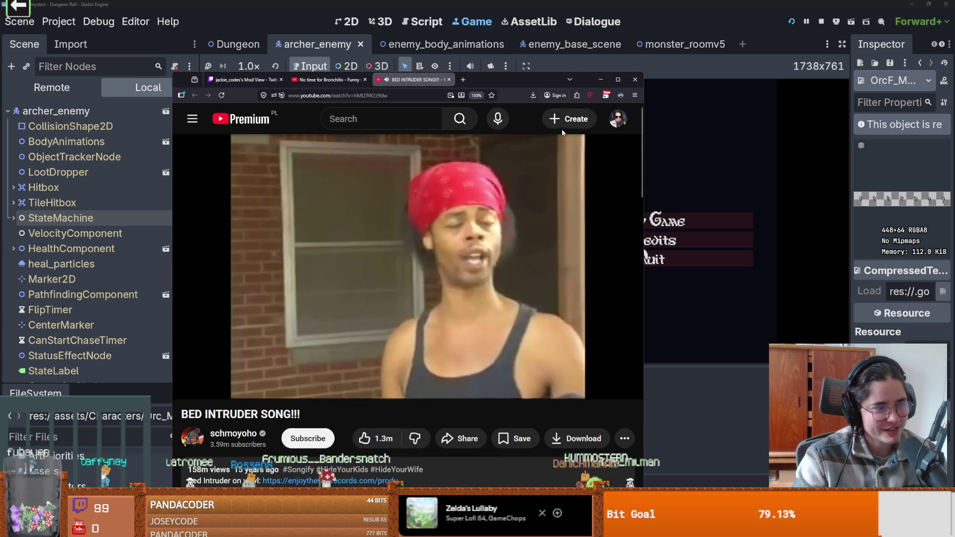
pyautogui.click(645, 256)
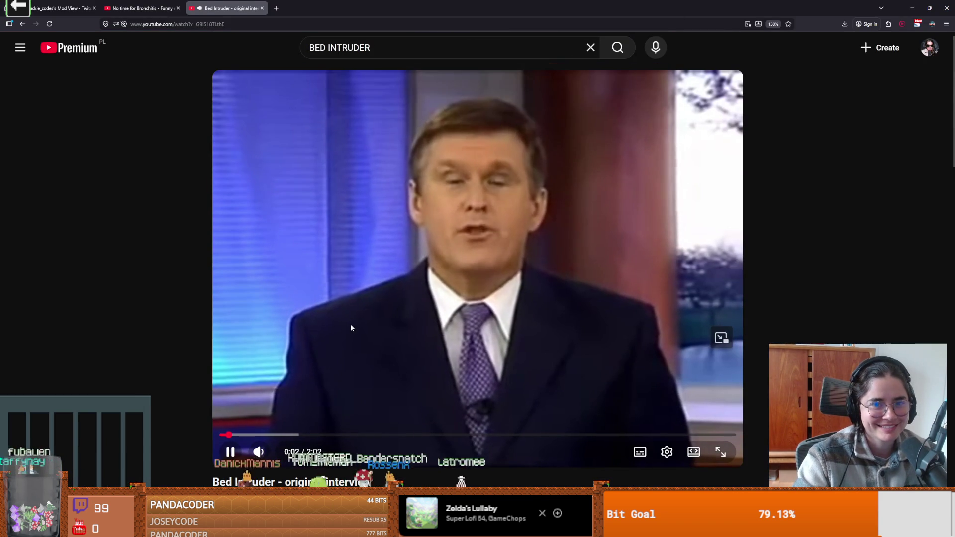
# Nudge the interview's volume up, check playback speed options, and watch until pausing at 1:16
pyautogui.click(291, 454)
pyautogui.moveTo(291, 453); pyautogui.dragTo(293, 454)
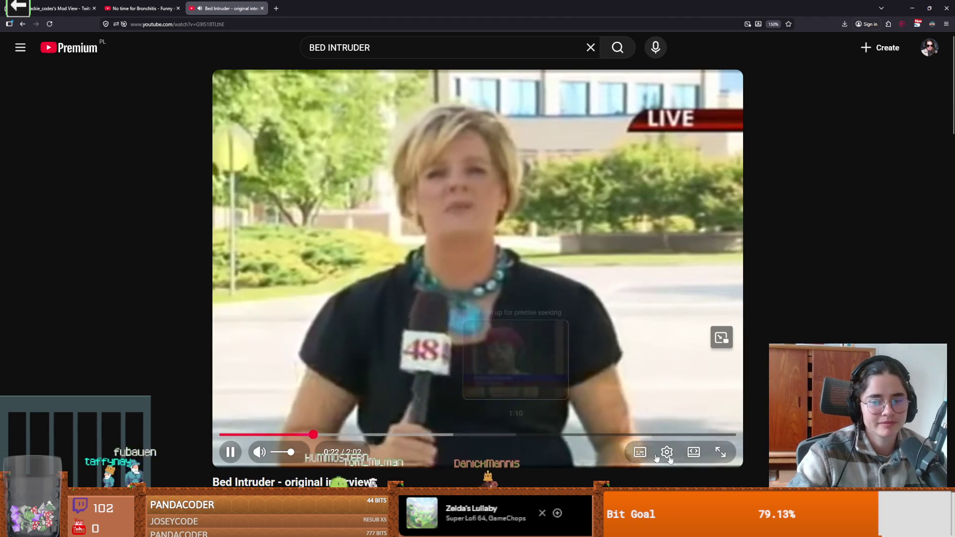
pyautogui.click(667, 452)
pyautogui.click(671, 389)
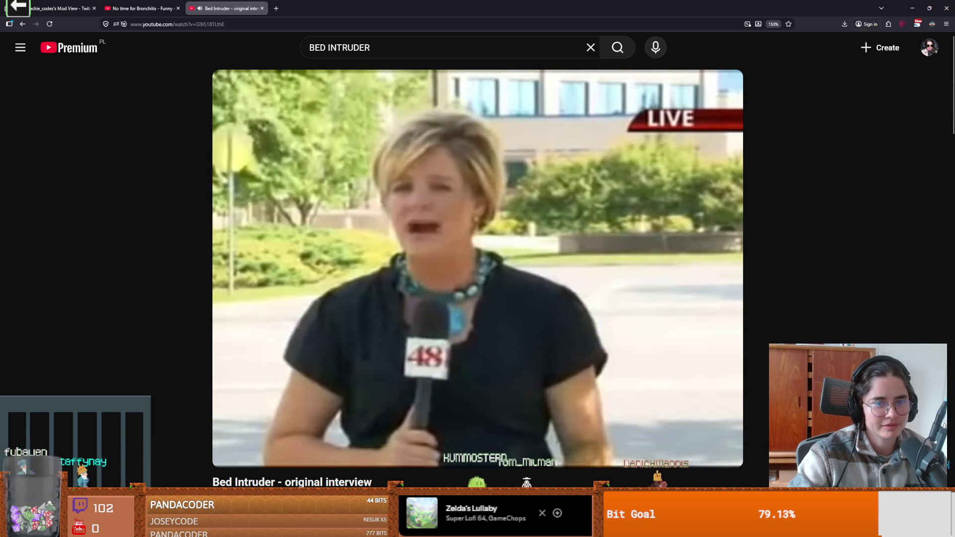
pyautogui.click(570, 348)
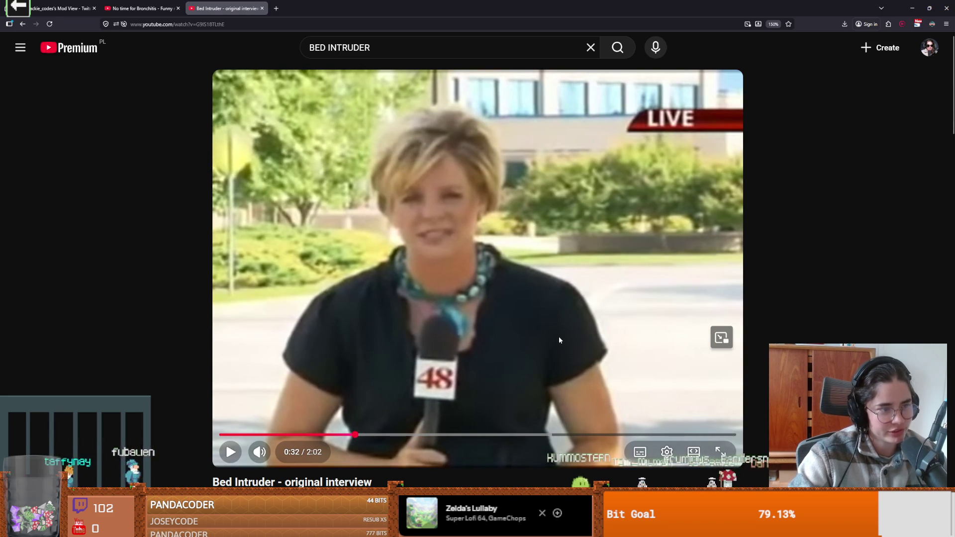
pyautogui.click(559, 340)
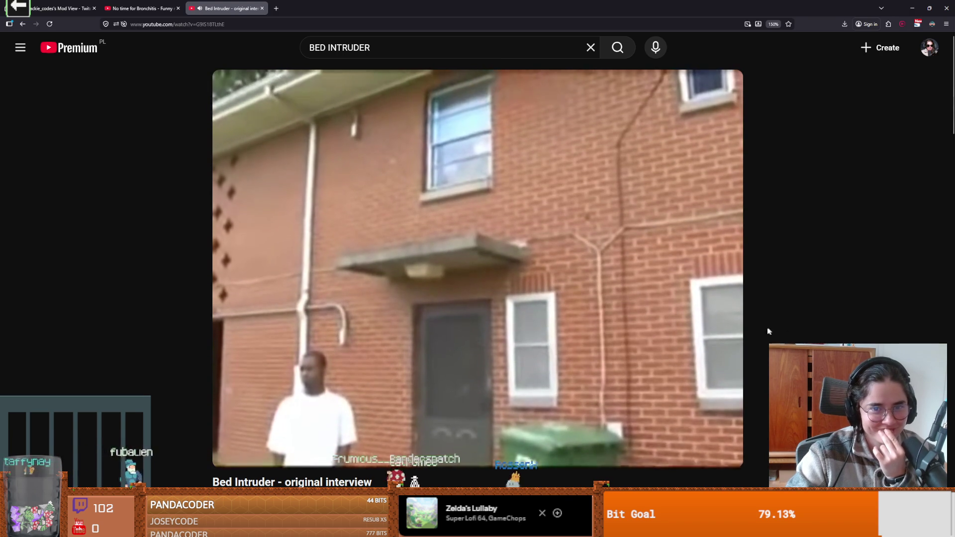
pyautogui.moveTo(702, 323)
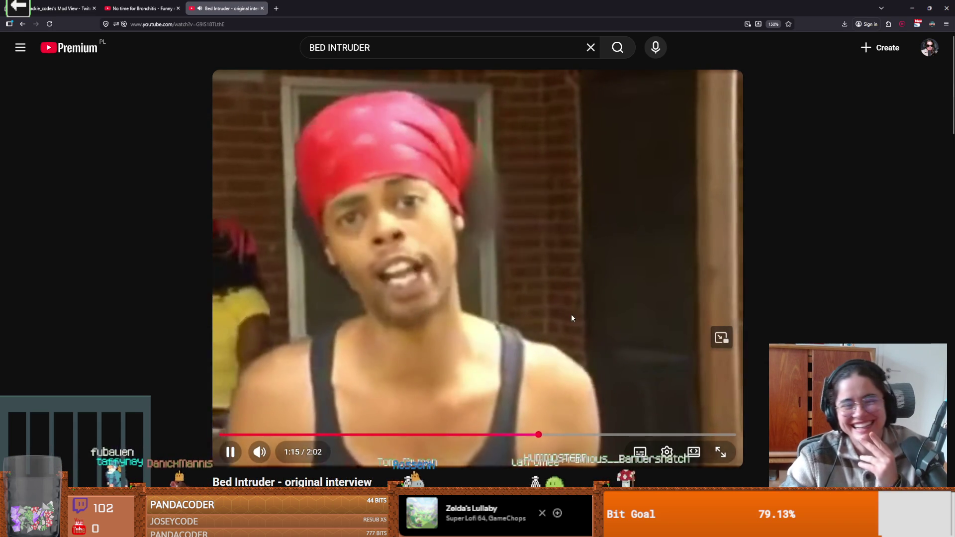
pyautogui.click(571, 317)
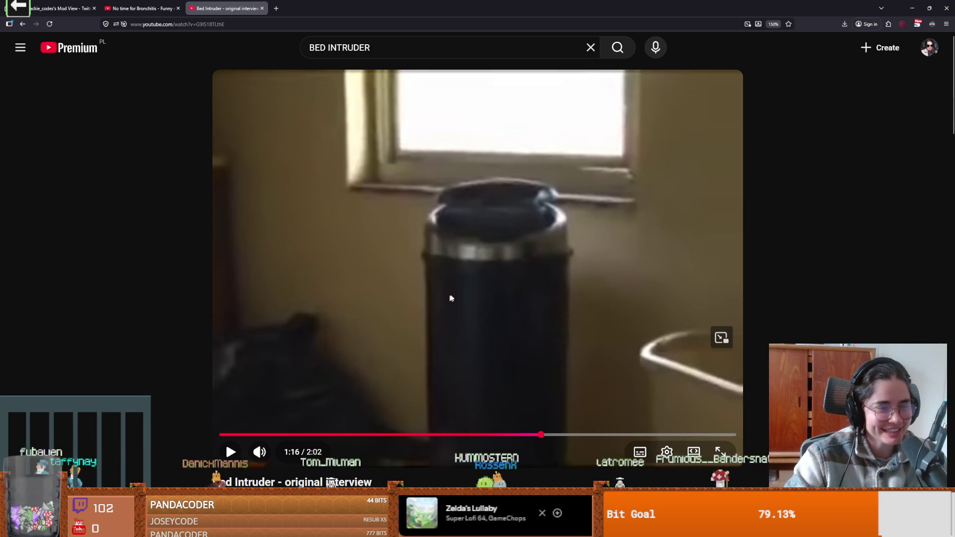
# Resume the interview, pause it near 1:50, and return to Godot Engine
pyautogui.click(558, 315)
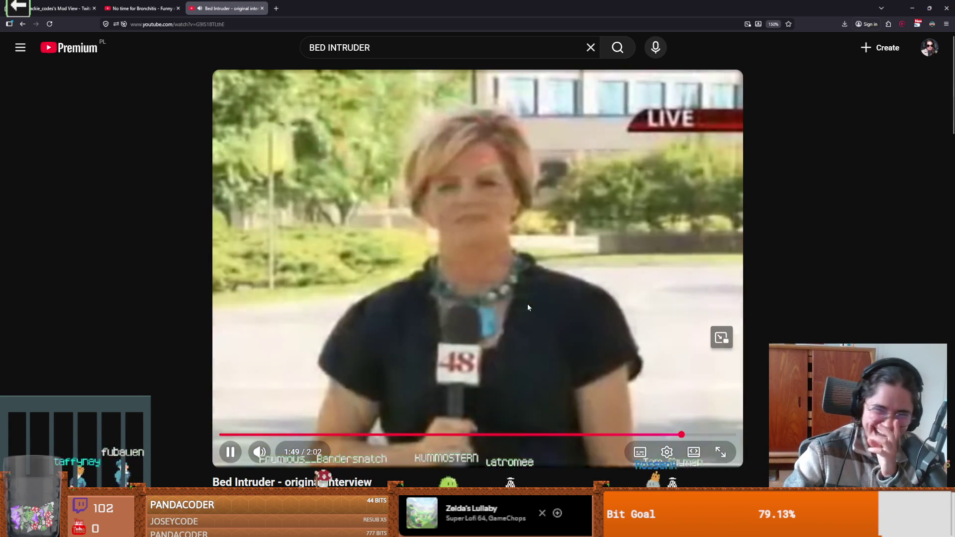
pyautogui.press('space')
pyautogui.hotkey('alt', 'Tab')
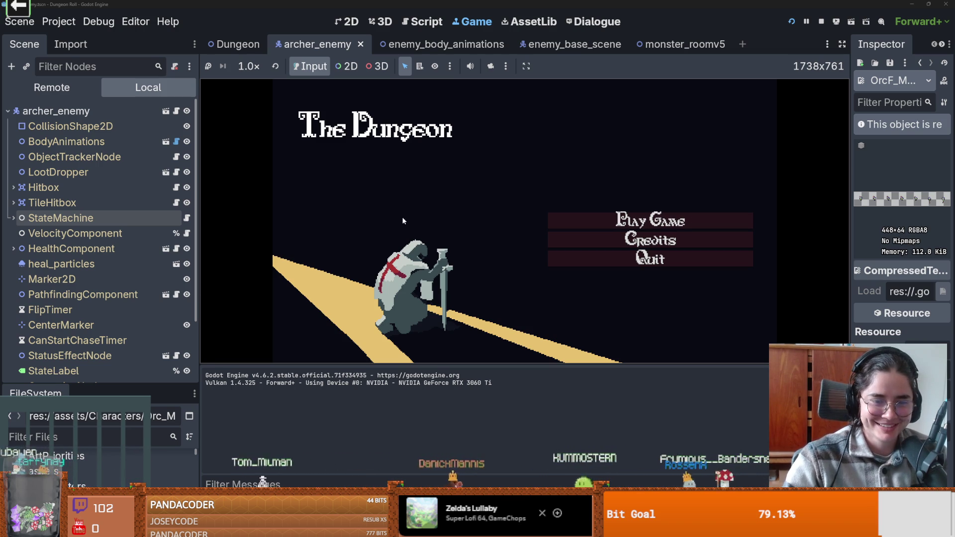
# Start the game, put on the armour at the stand, and enter the default room
pyautogui.click(604, 221)
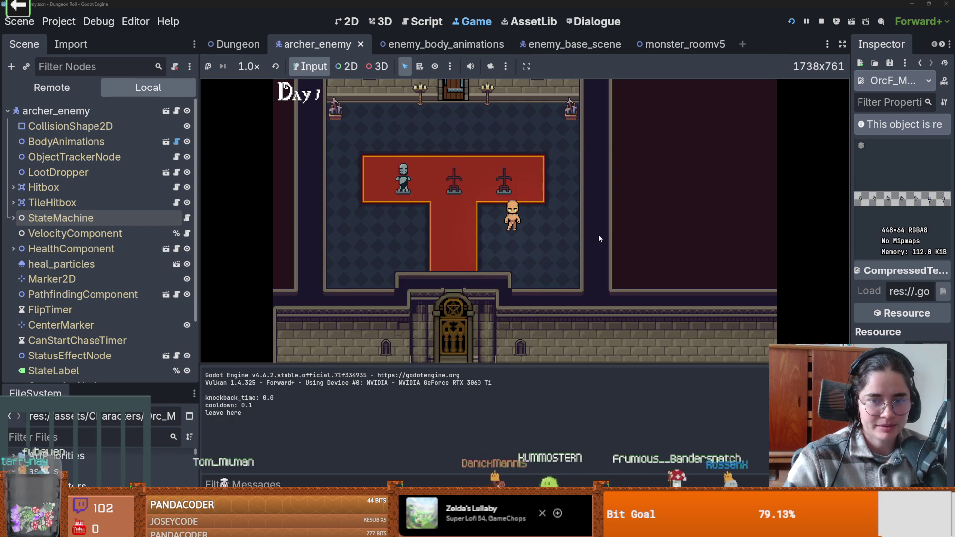
pyautogui.press('w')
pyautogui.press('a')
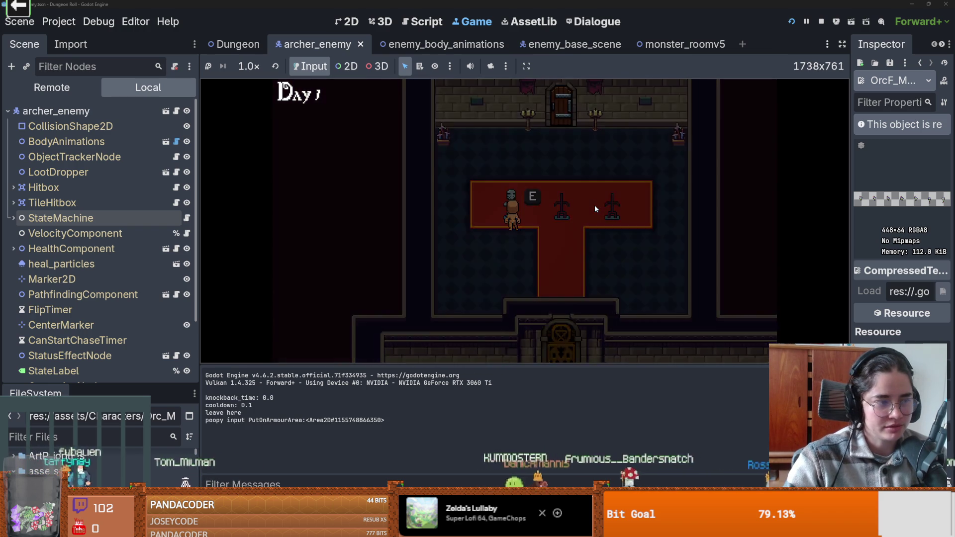
pyautogui.press('e')
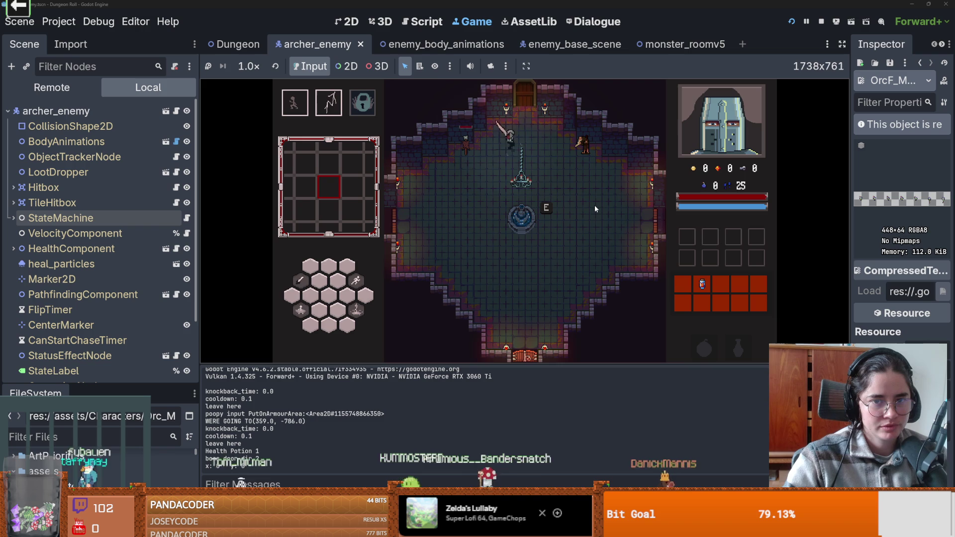
pyautogui.click(508, 216)
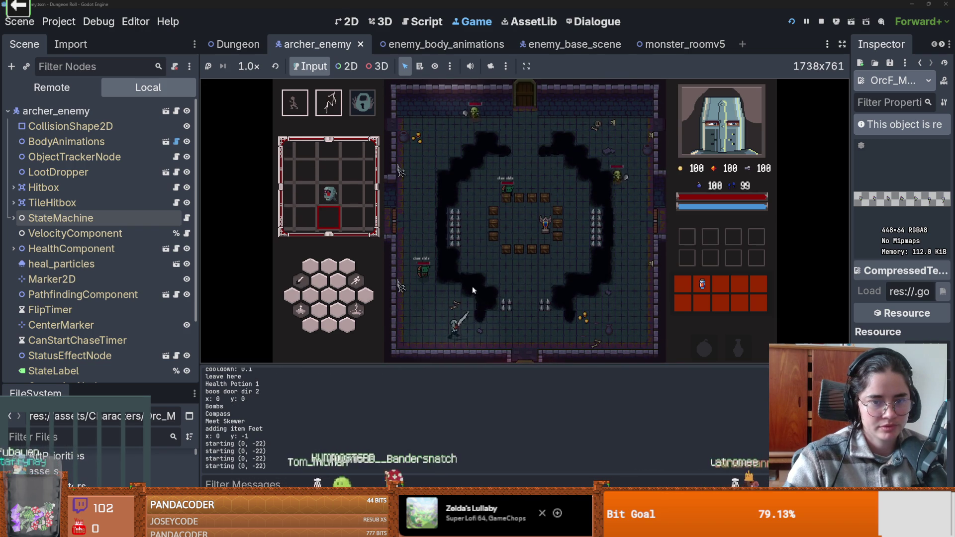
# Fight the nearby enemy and the goblins with the crusader's sword combos
pyautogui.press('w')
pyautogui.click(427, 258)
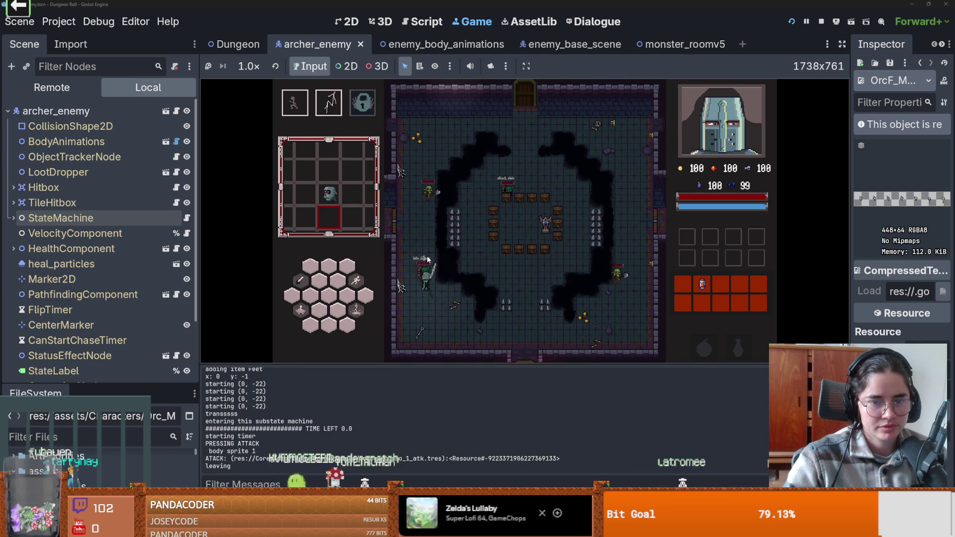
pyautogui.click(482, 279)
pyautogui.press('s')
pyautogui.click(466, 304)
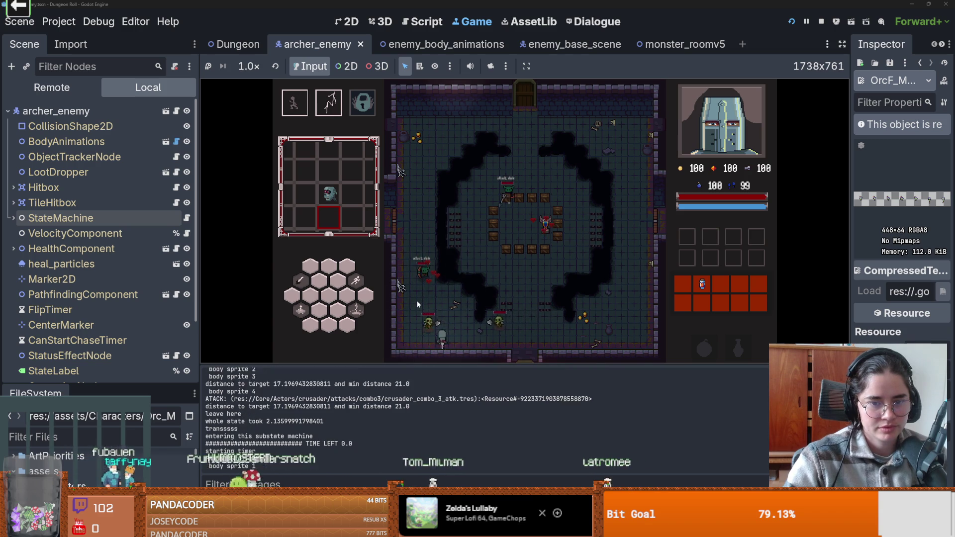
pyautogui.click(469, 306)
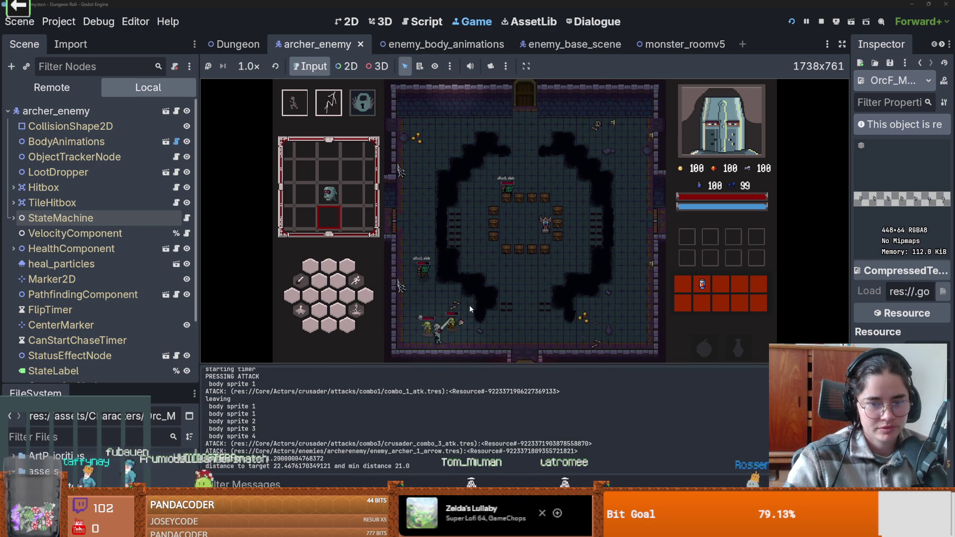
pyautogui.click(485, 305)
pyautogui.click(420, 336)
pyautogui.click(419, 335)
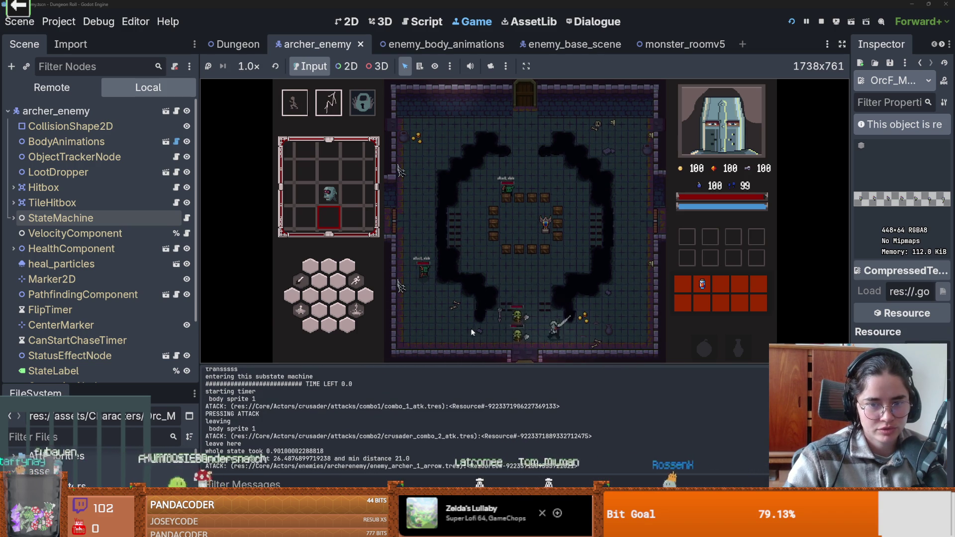
pyautogui.click(471, 328)
# Fire the crusader's special skills and lightning attack, then chain further sword combos
pyautogui.press('a')
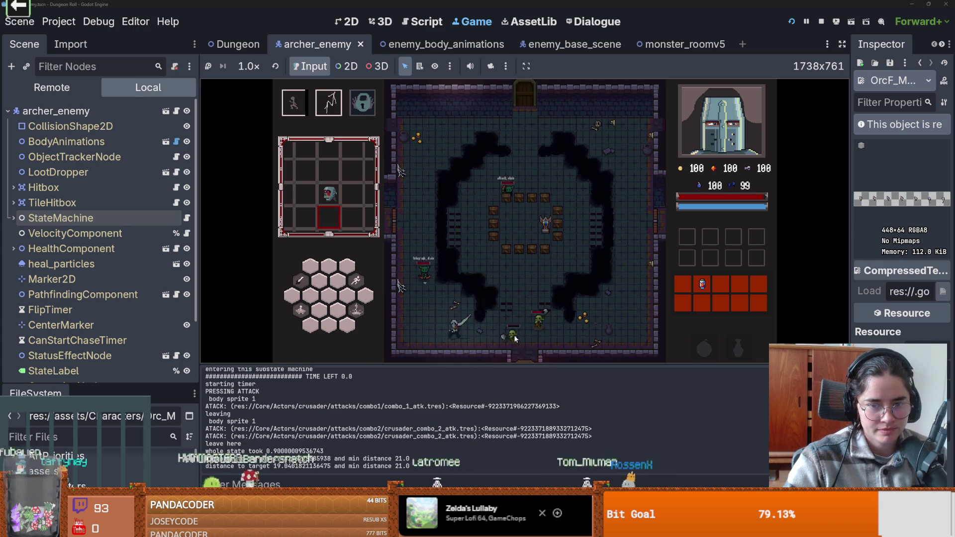
pyautogui.press('q')
pyautogui.click(426, 243)
pyautogui.click(425, 243)
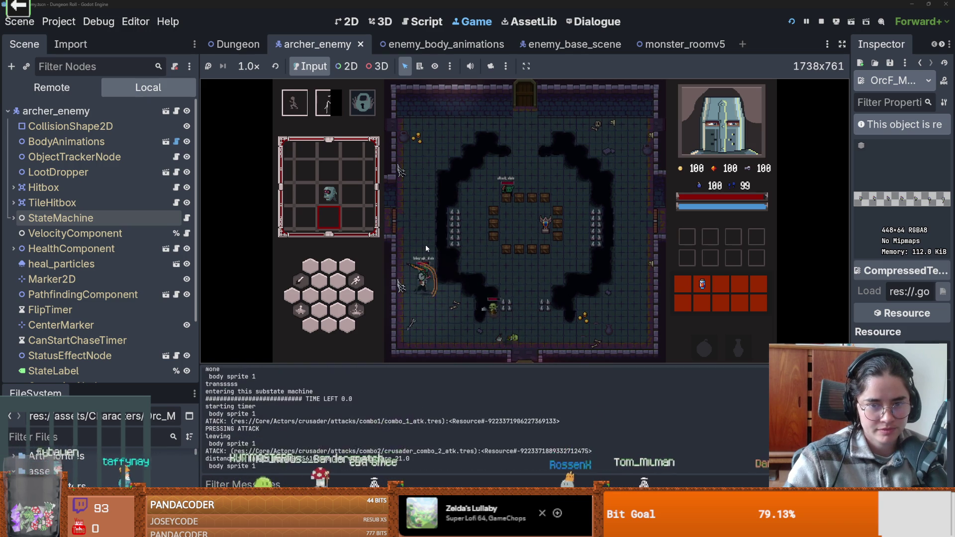
pyautogui.click(452, 323)
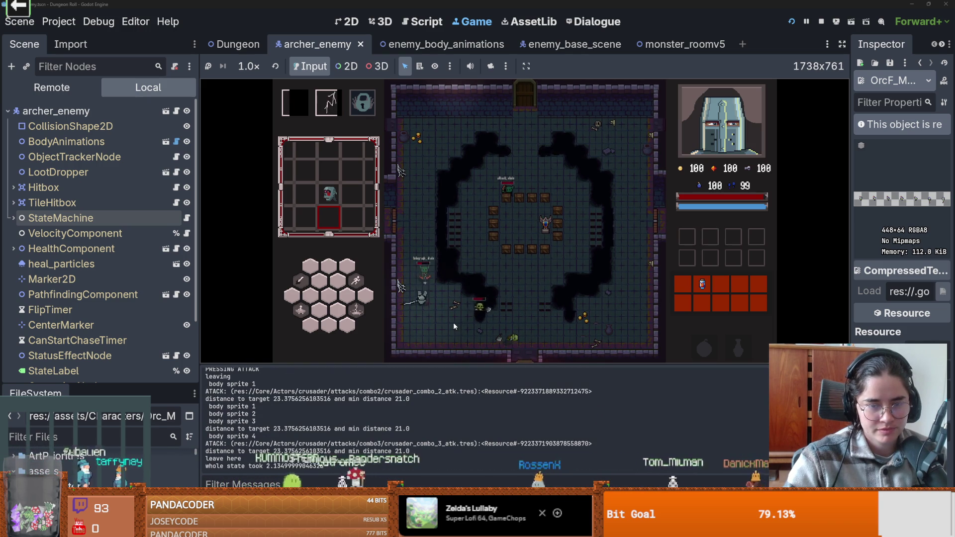
pyautogui.click(440, 259)
pyautogui.click(432, 229)
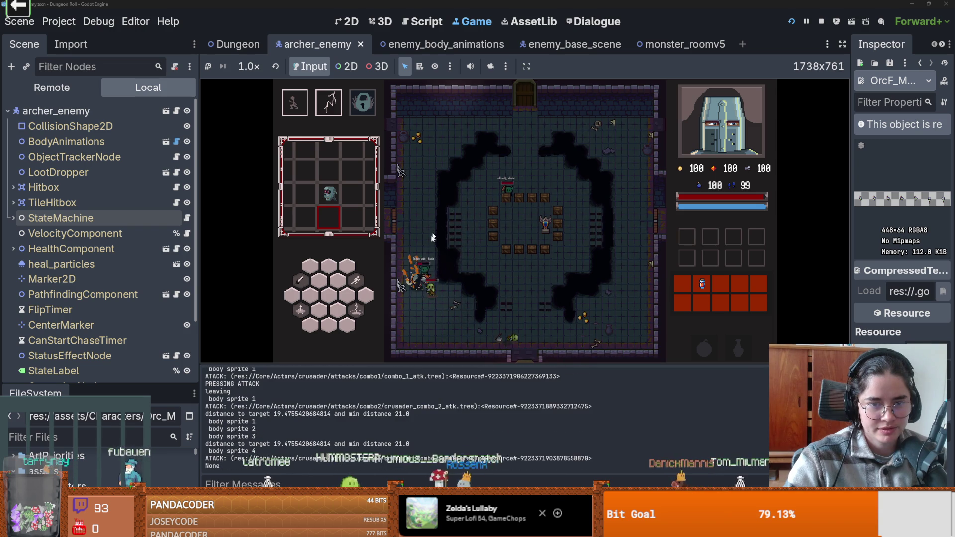
# Dash the crusader along the left wall to the top door and back
pyautogui.press('space')
pyautogui.press('w')
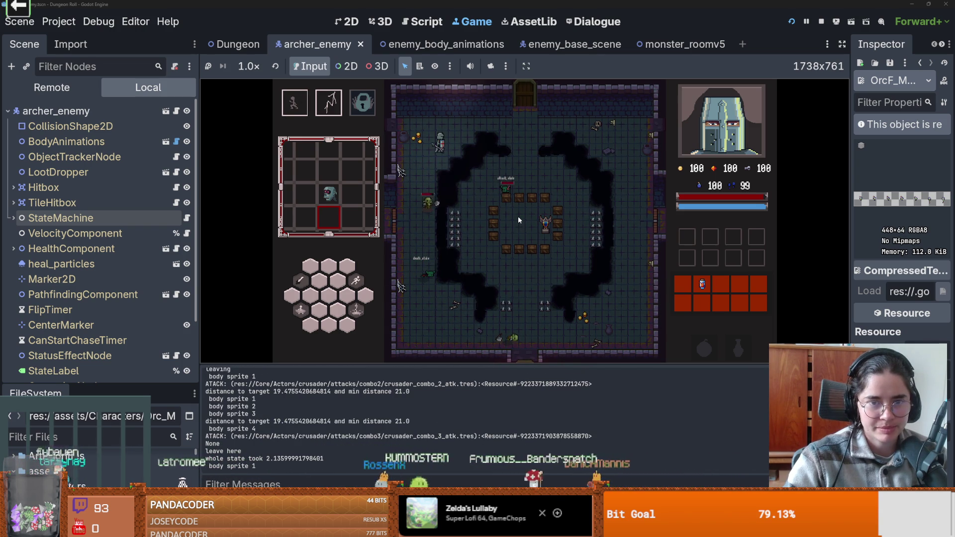
pyautogui.press('space')
pyautogui.press('space')
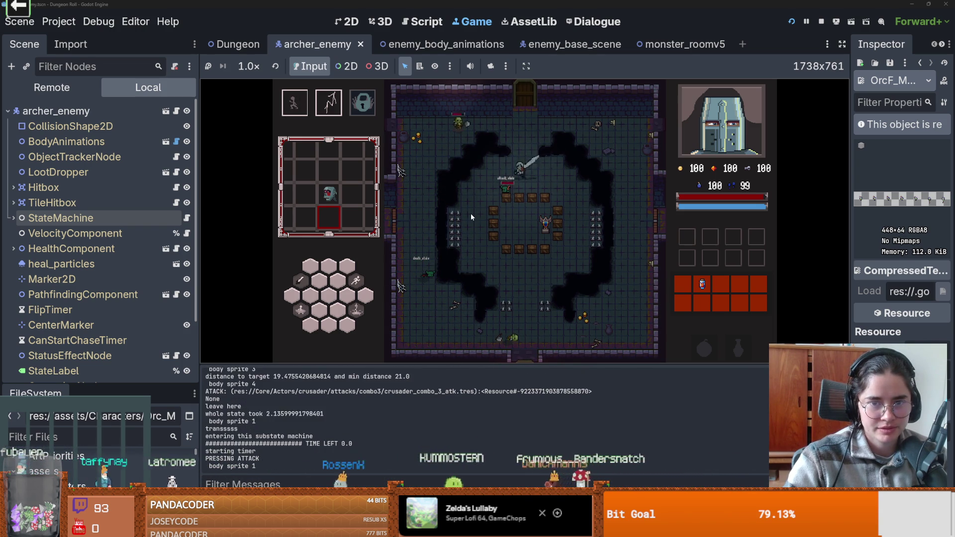
pyautogui.press('space')
# Quit the run to the main menu and stop the project
pyautogui.press('Escape')
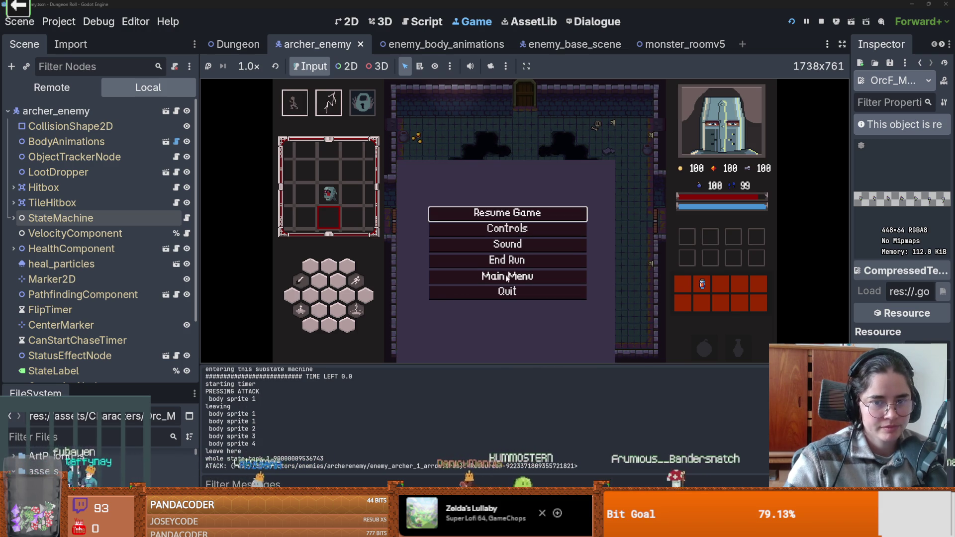
pyautogui.click(511, 282)
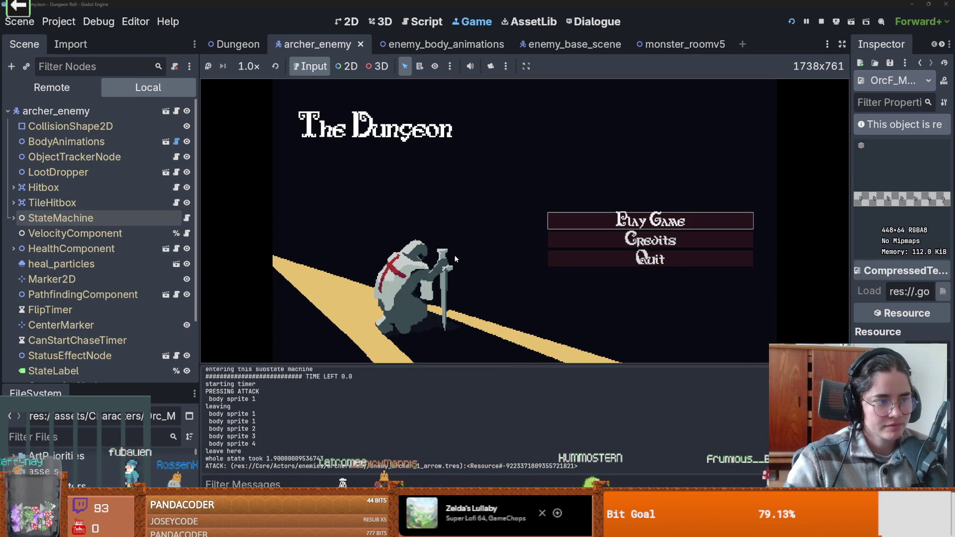
pyautogui.click(561, 265)
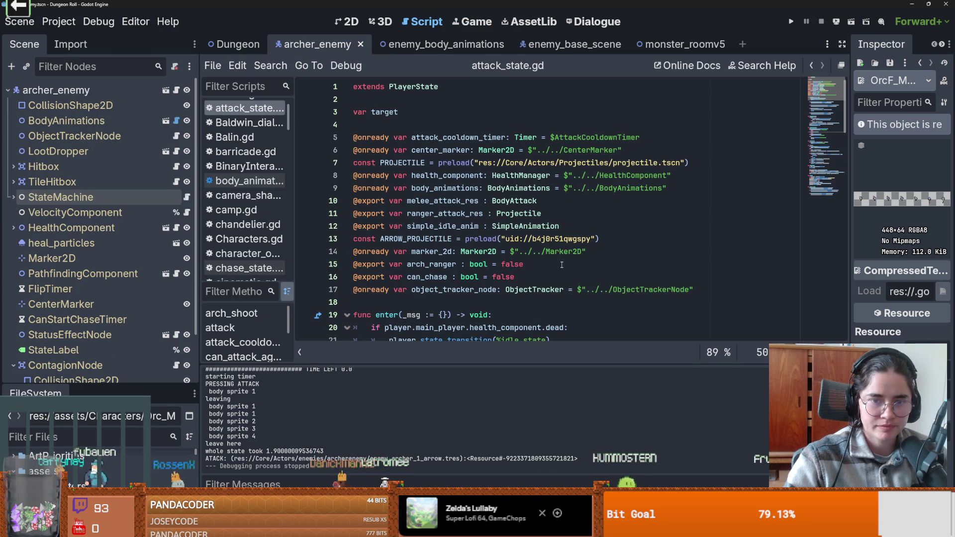
# Save the scene and hide the StateLabel node in archer_enemy
pyautogui.click(471, 277)
pyautogui.hotkey('ctrl', 's')
pyautogui.scroll(-4, 433, 307)
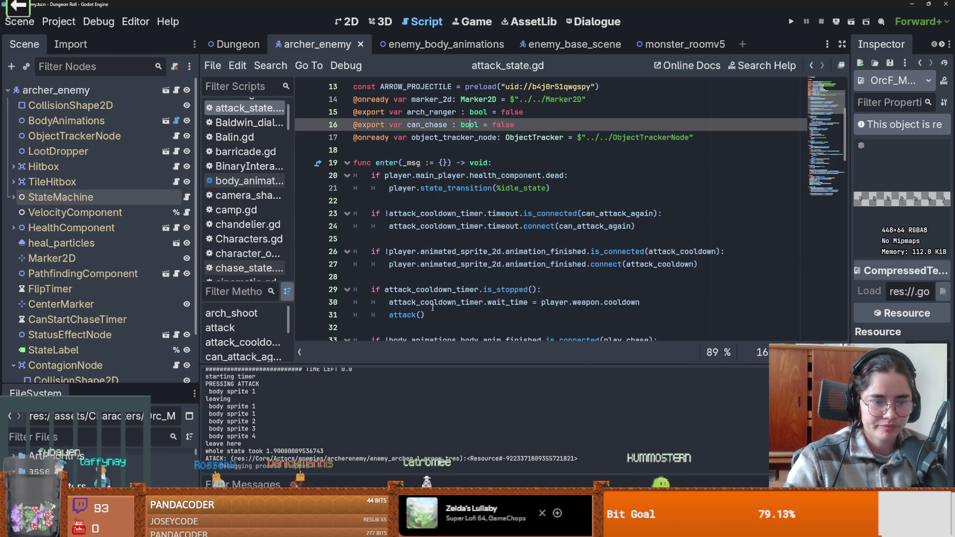
pyautogui.scroll(2, 440, 178)
pyautogui.click(400, 225)
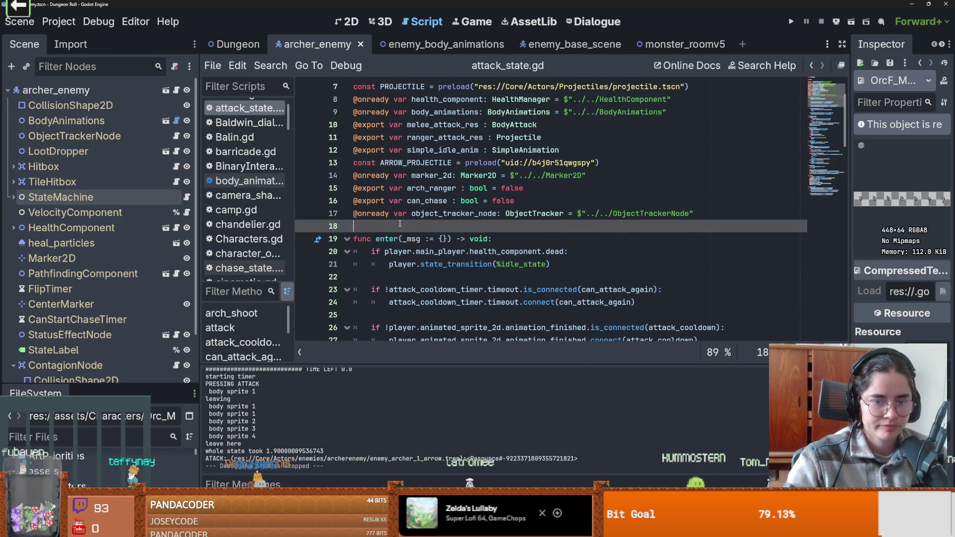
pyautogui.click(188, 351)
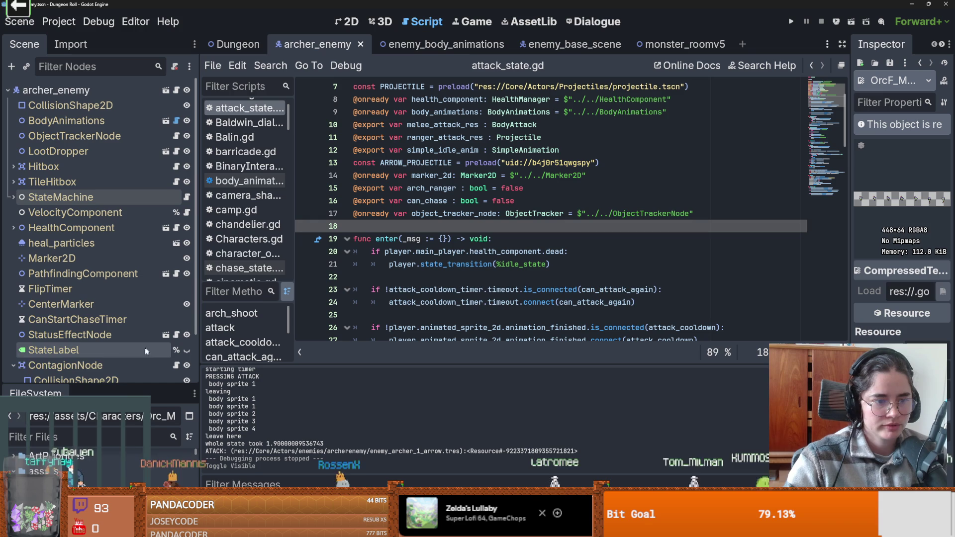
# Resize the Scene and FileSystem docks so the file browser shows the folder tree
pyautogui.moveTo(100, 387); pyautogui.dragTo(100, 442)
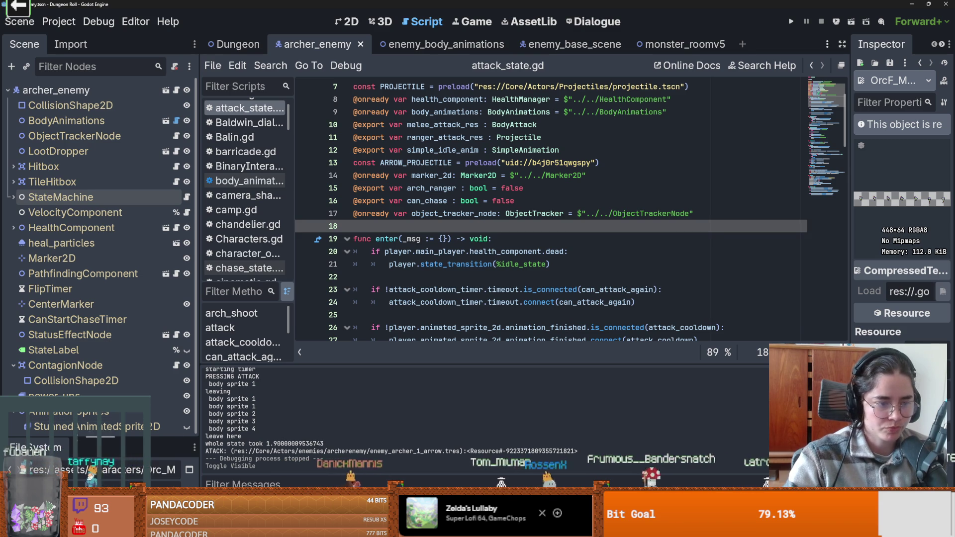
pyautogui.scroll(-1, 62, 422)
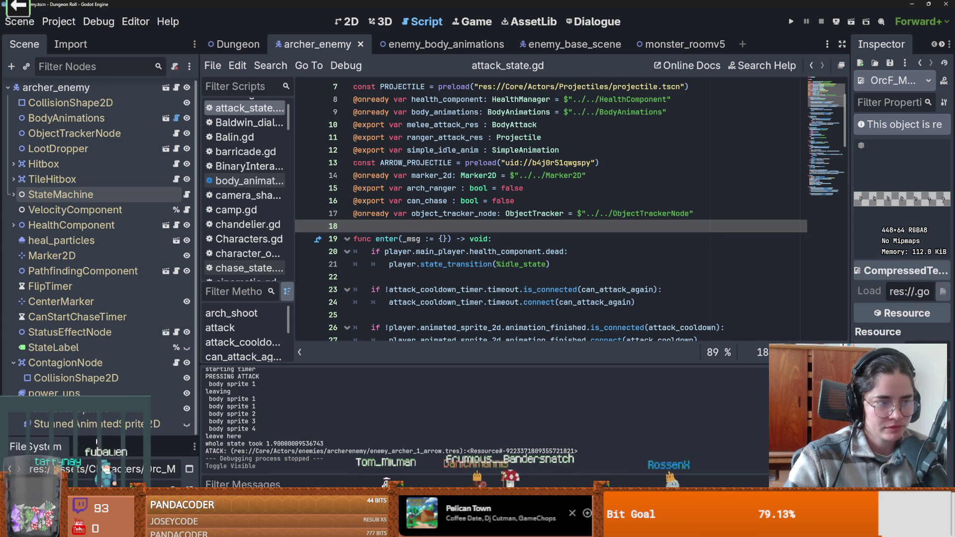
pyautogui.moveTo(107, 436); pyautogui.dragTo(95, 224)
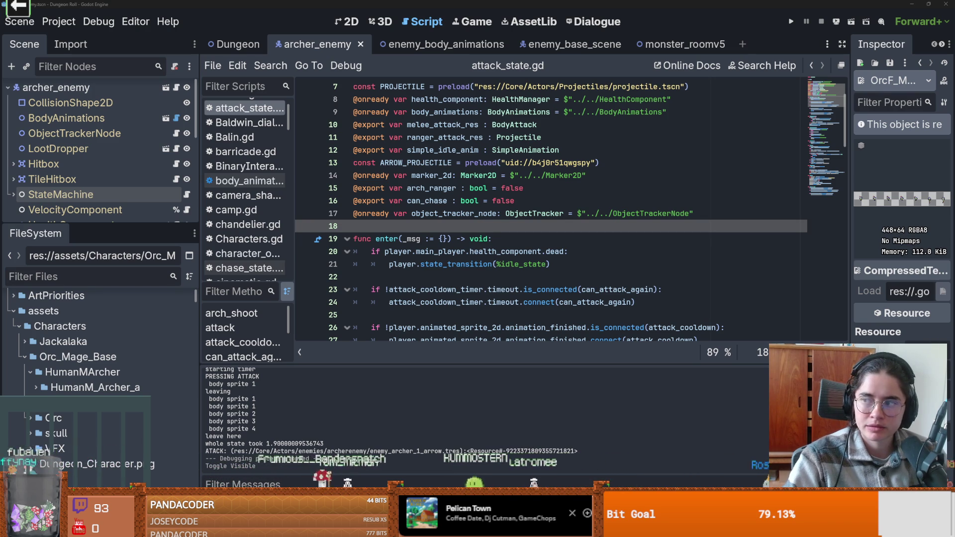
# In Obsidian's BaldwinIV drawing, select all of the Repentance description text
pyautogui.hotkey('alt', 'Tab')
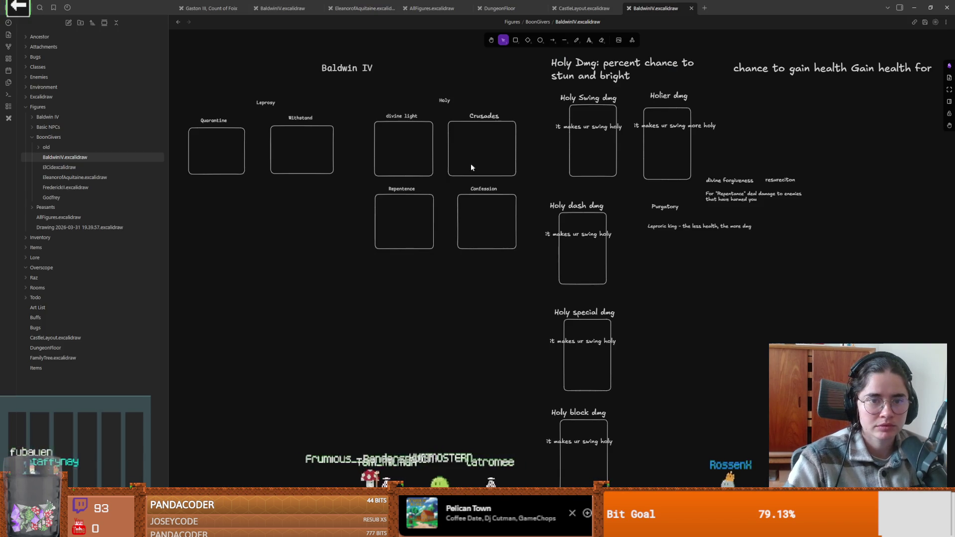
pyautogui.scroll(2, 434, 191)
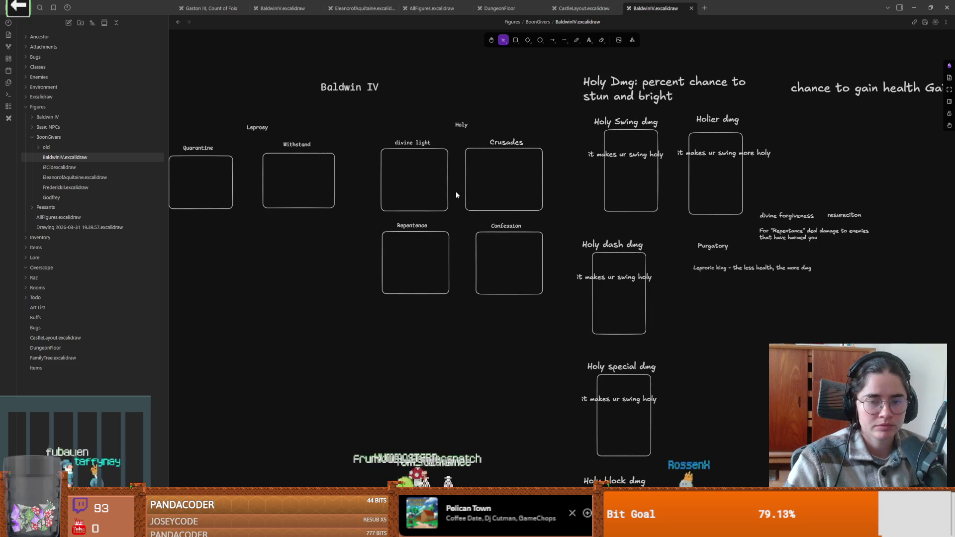
pyautogui.hscroll(3, 399, 225)
pyautogui.scroll(1, 639, 230)
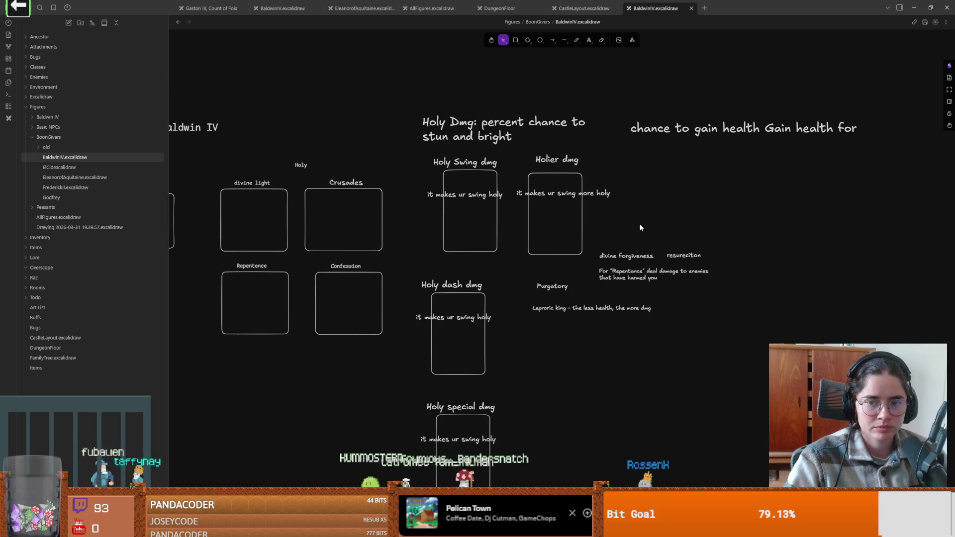
pyautogui.click(647, 275)
pyautogui.moveTo(673, 309); pyautogui.dragTo(682, 250)
pyautogui.doubleClick(660, 241)
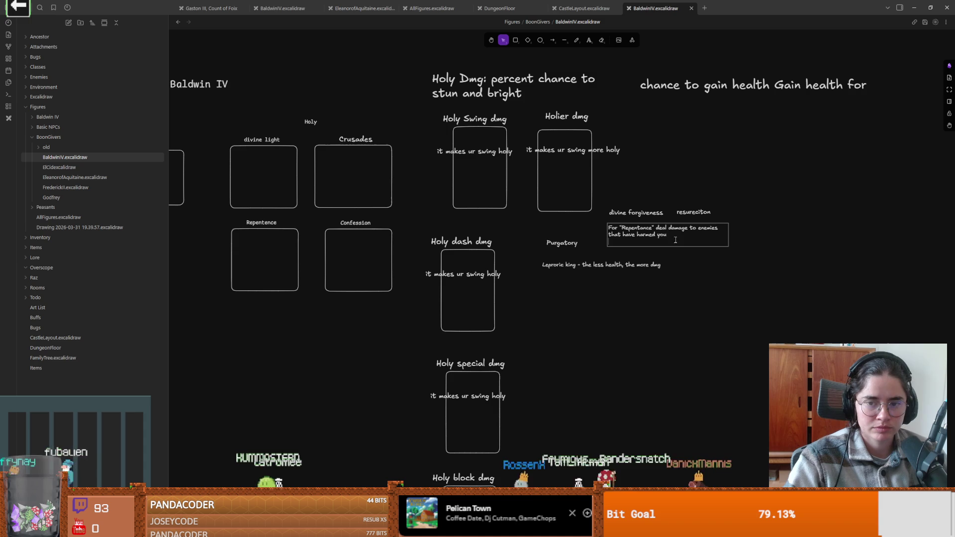
pyautogui.hotkey('ctrl', 'a')
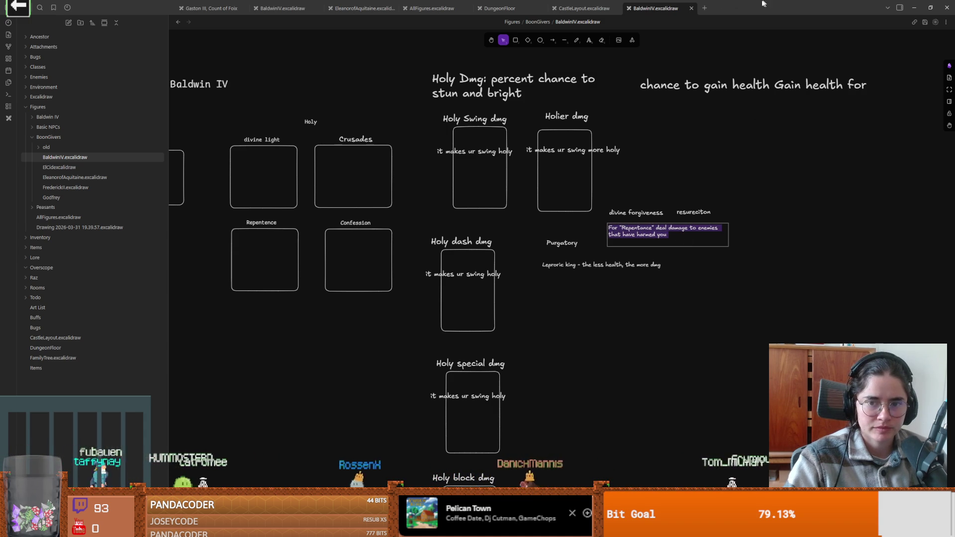
# Return to Godot and save the scene
pyautogui.hotkey('alt', 'Tab')
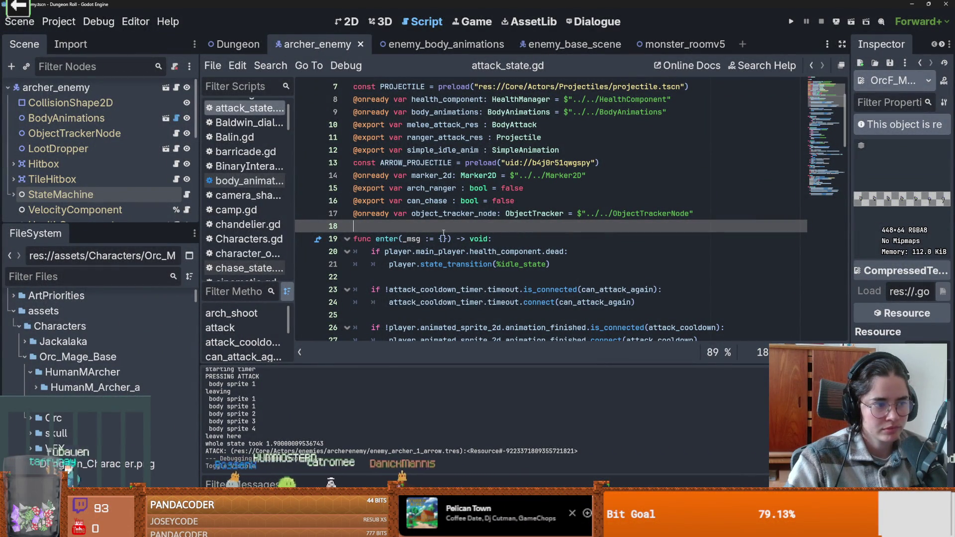
pyautogui.hotkey('ctrl', 's')
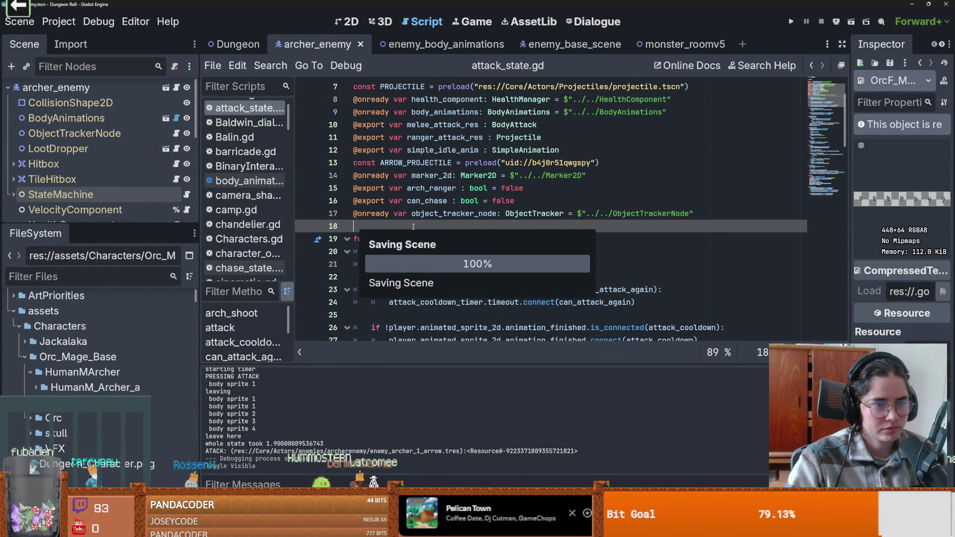
pyautogui.scroll(2, 412, 226)
pyautogui.scroll(-2, 413, 227)
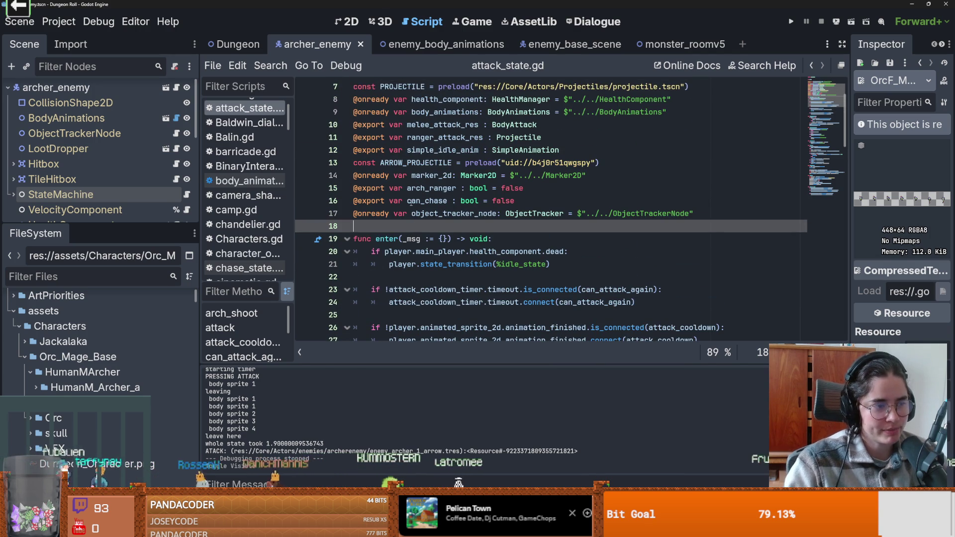
pyautogui.scroll(-3, 409, 216)
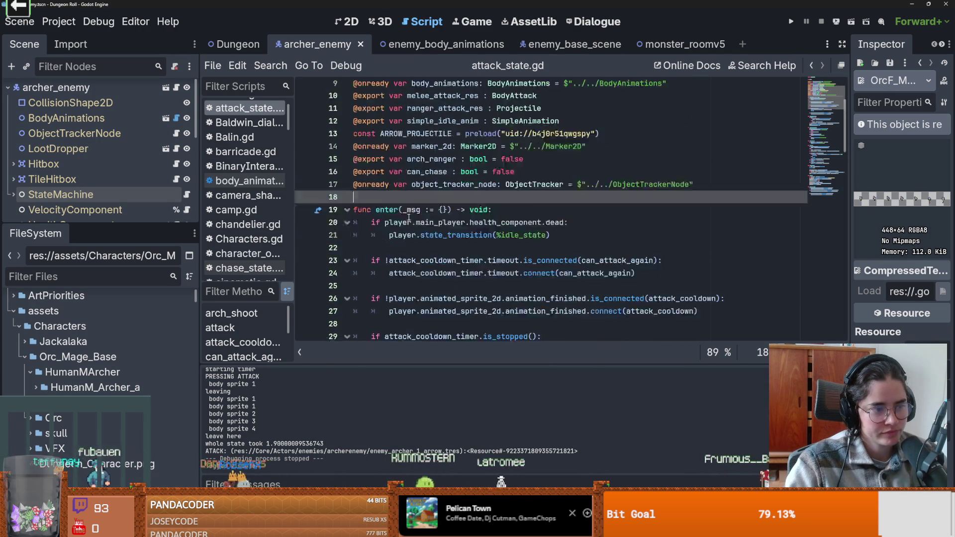
pyautogui.scroll(3, 409, 217)
pyautogui.hotkey('ctrl', 's')
pyautogui.moveTo(116, 228); pyautogui.dragTo(116, 167)
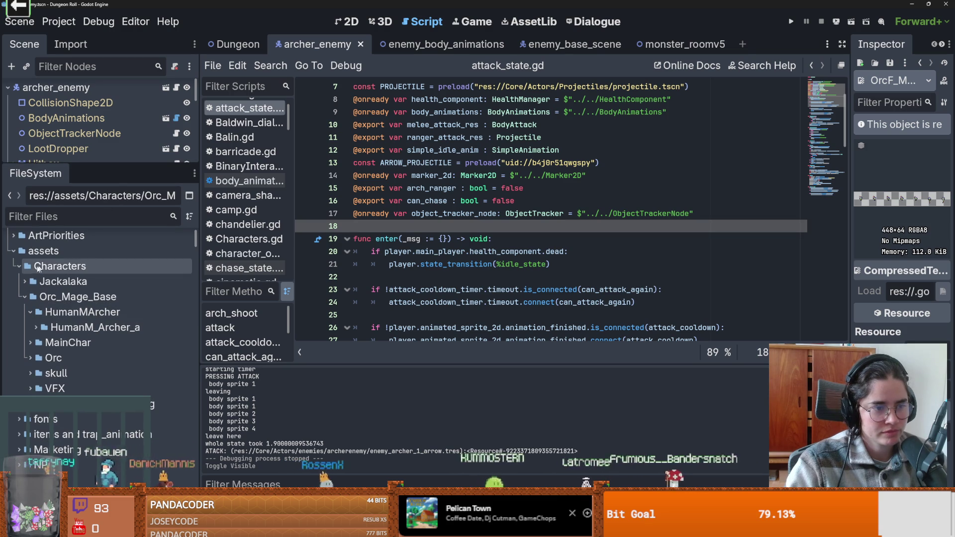
pyautogui.click(16, 269)
pyautogui.click(13, 251)
pyautogui.scroll(-2, 75, 298)
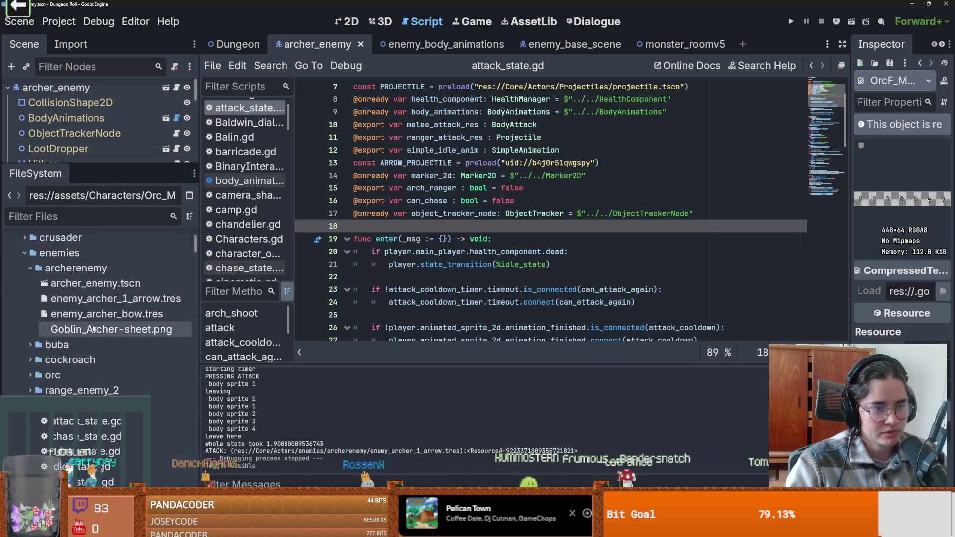
pyautogui.scroll(3, 74, 299)
pyautogui.moveTo(77, 165)
pyautogui.mouseDown()
pyautogui.moveTo(89, 350)
pyautogui.moveTo(108, 178)
pyautogui.mouseUp()
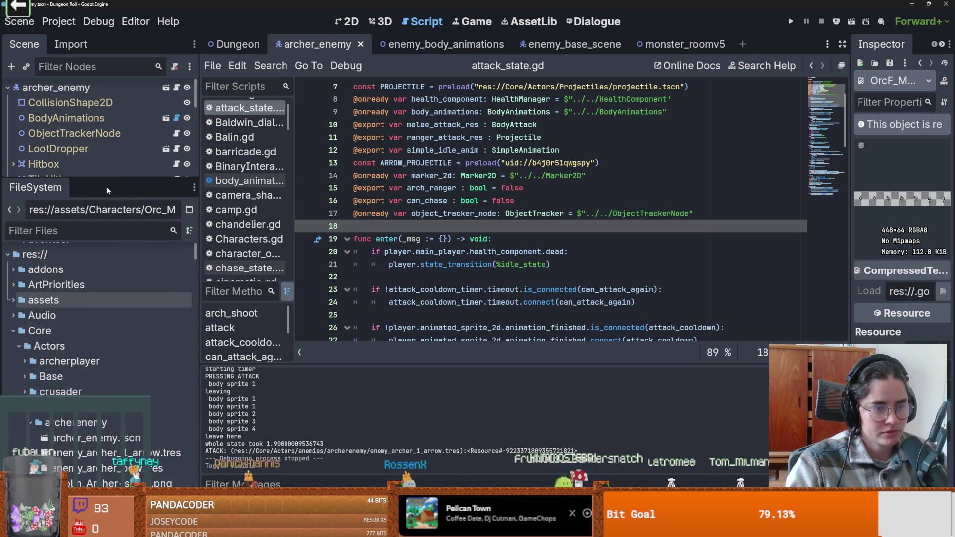
pyautogui.write('baldwin')
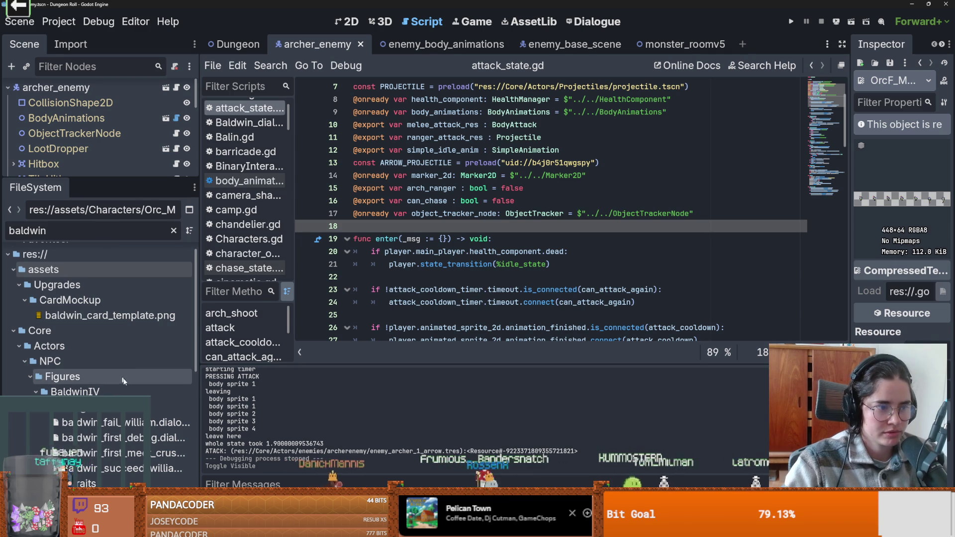
pyautogui.scroll(-3, 114, 394)
pyautogui.scroll(-3, 113, 394)
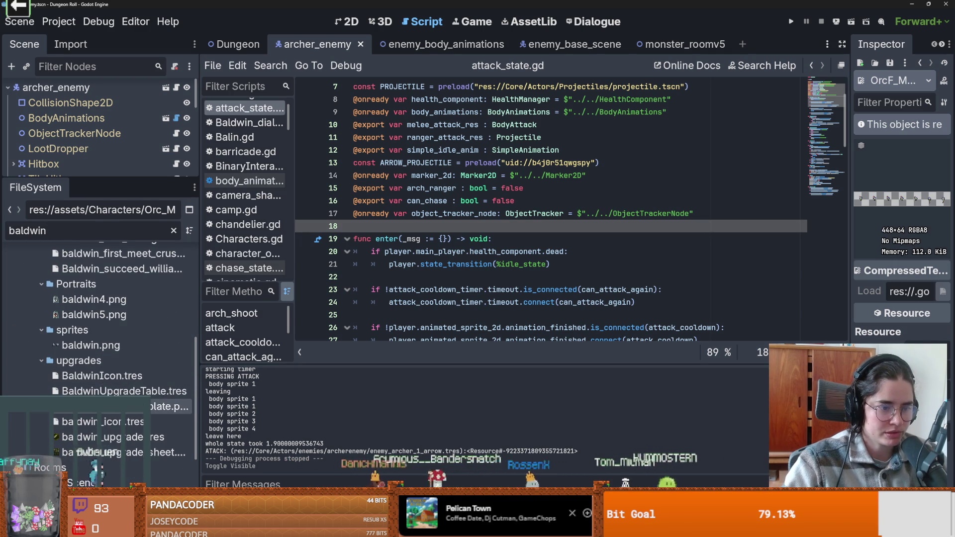
pyautogui.click(100, 452)
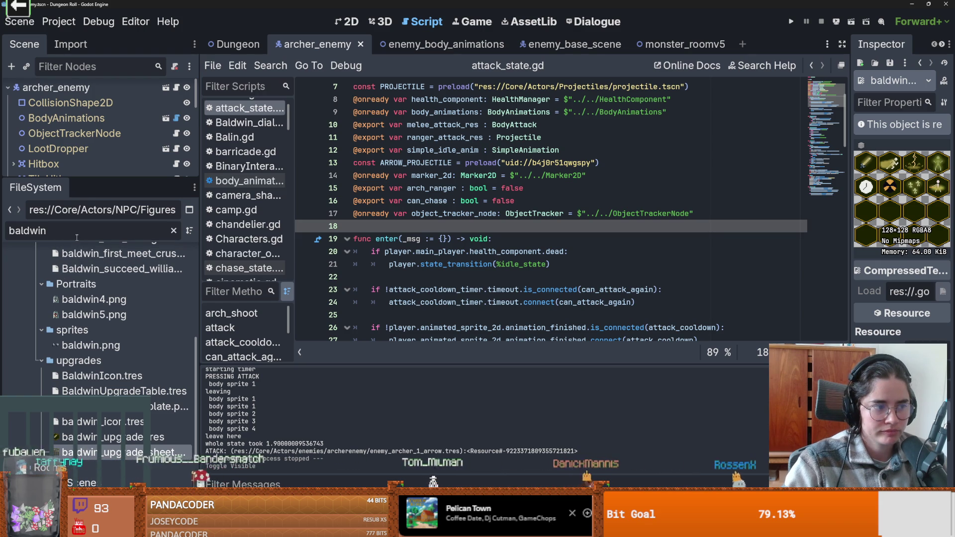
pyautogui.moveTo(105, 181)
pyautogui.mouseDown()
pyautogui.moveTo(112, 436)
pyautogui.moveTo(134, 272)
pyautogui.moveTo(148, 274)
pyautogui.mouseUp()
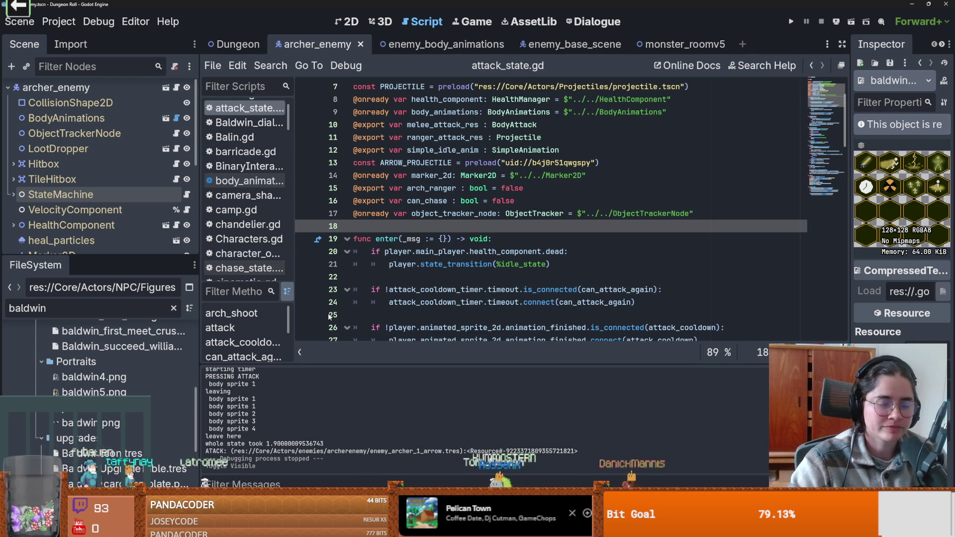
pyautogui.click(386, 265)
pyautogui.scroll(-2, 433, 283)
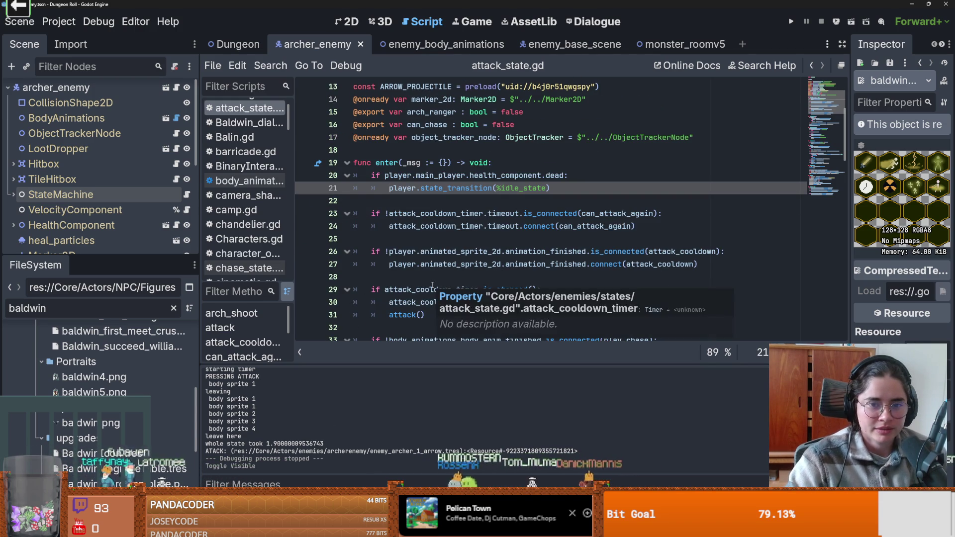
pyautogui.scroll(3, 433, 283)
pyautogui.scroll(1, 432, 284)
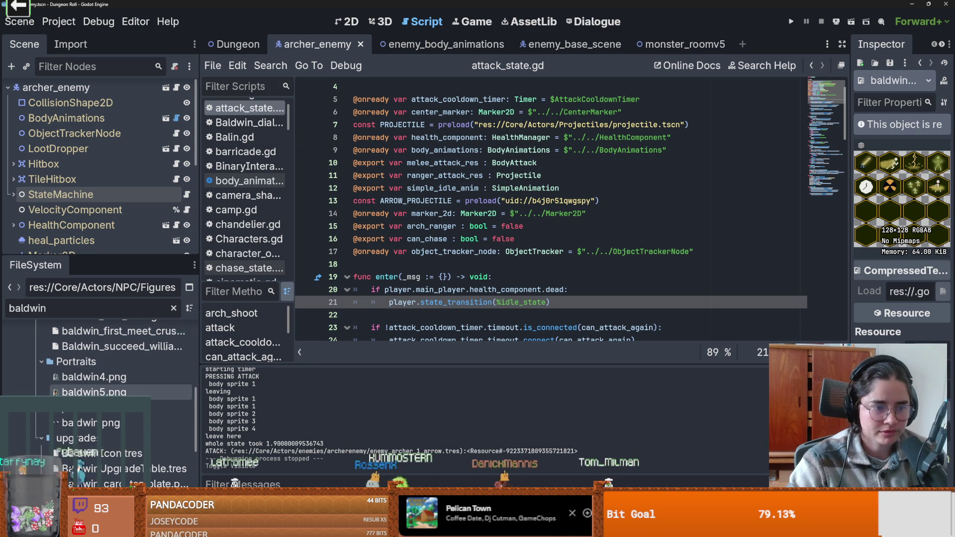
pyautogui.scroll(3, 135, 362)
pyautogui.scroll(-6, 135, 362)
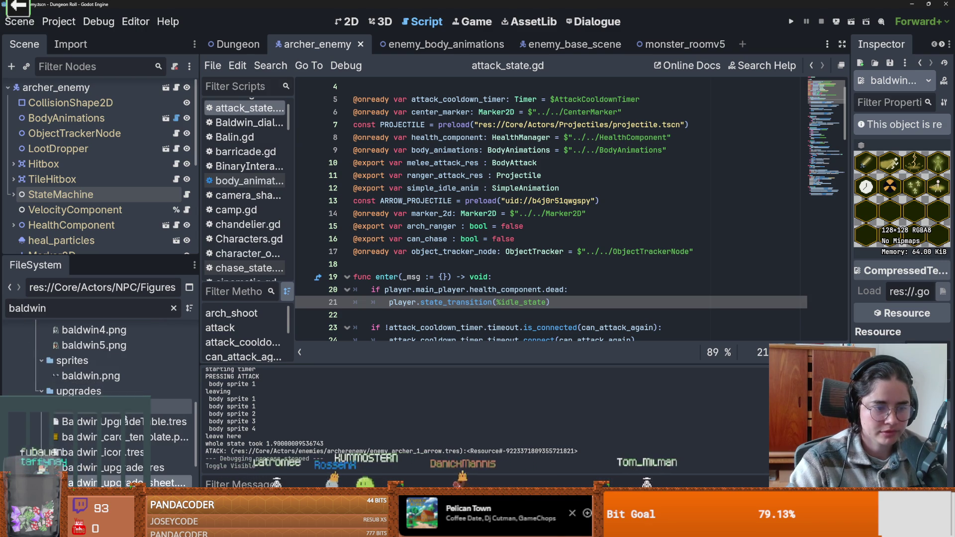
pyautogui.scroll(-1, 133, 384)
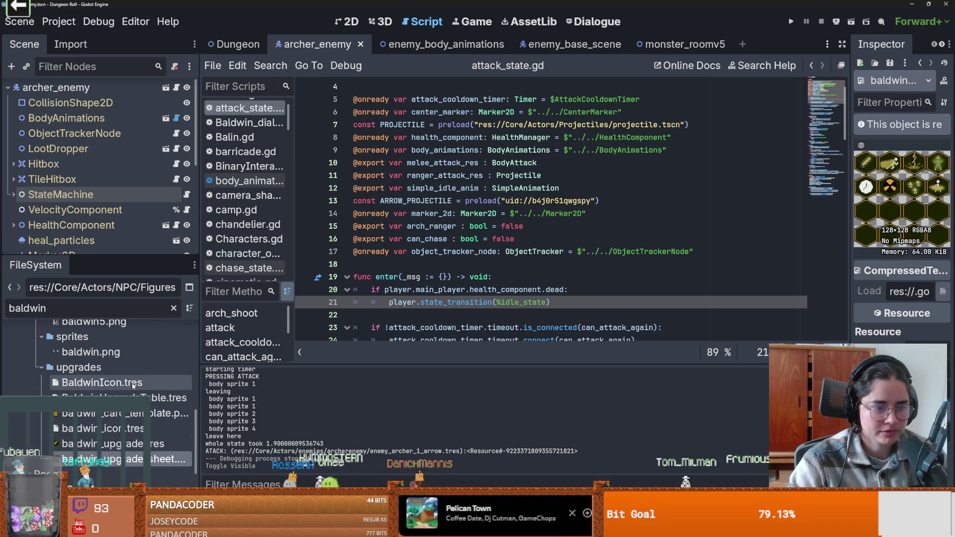
pyautogui.click(124, 397)
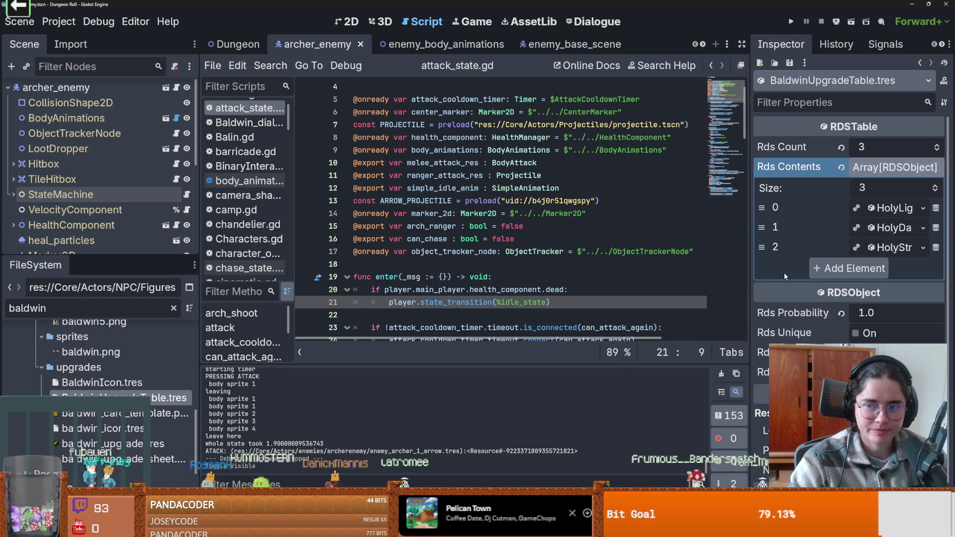
# Clear the FileSystem filter and duplicate HolyStrike.tres as Repentance.tres
pyautogui.click(926, 208)
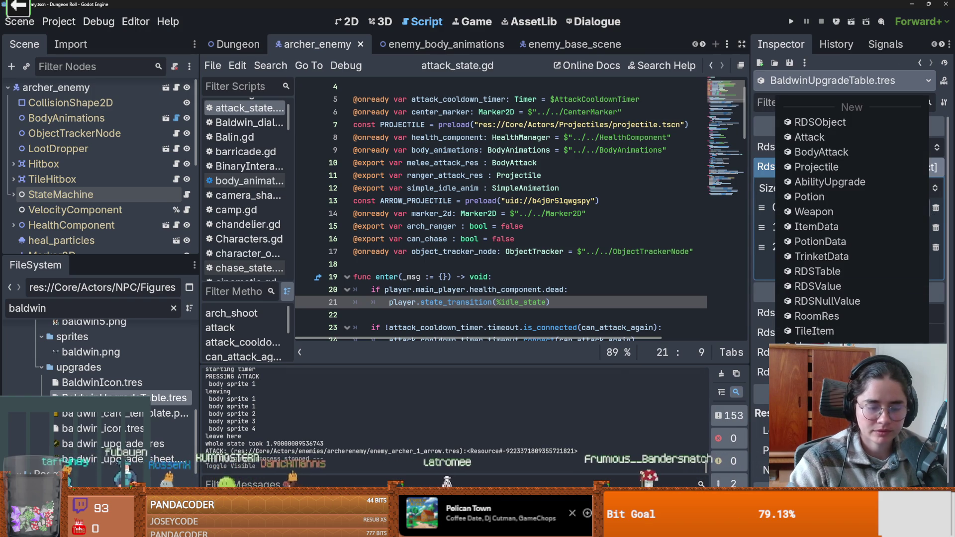
pyautogui.click(174, 308)
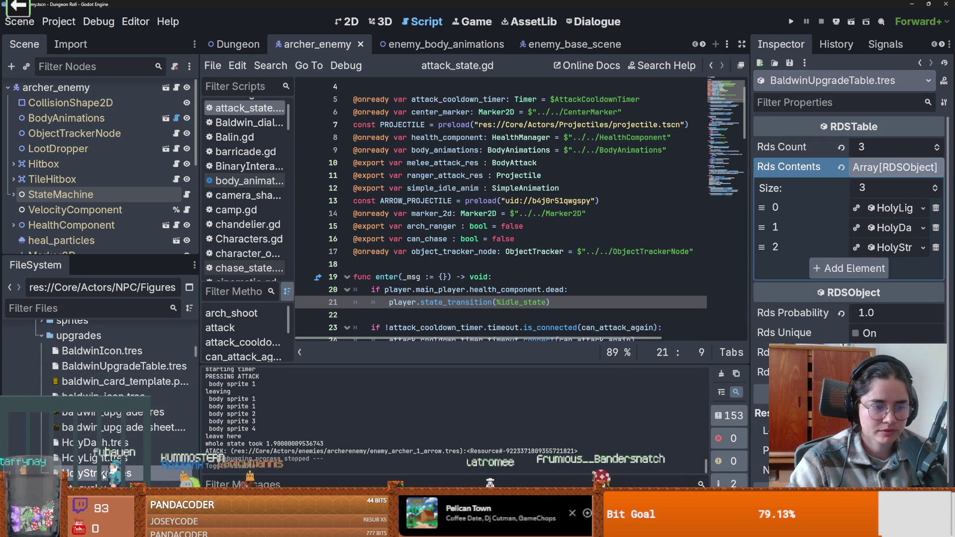
pyautogui.click(103, 475)
pyautogui.hotkey('ctrl', 'd')
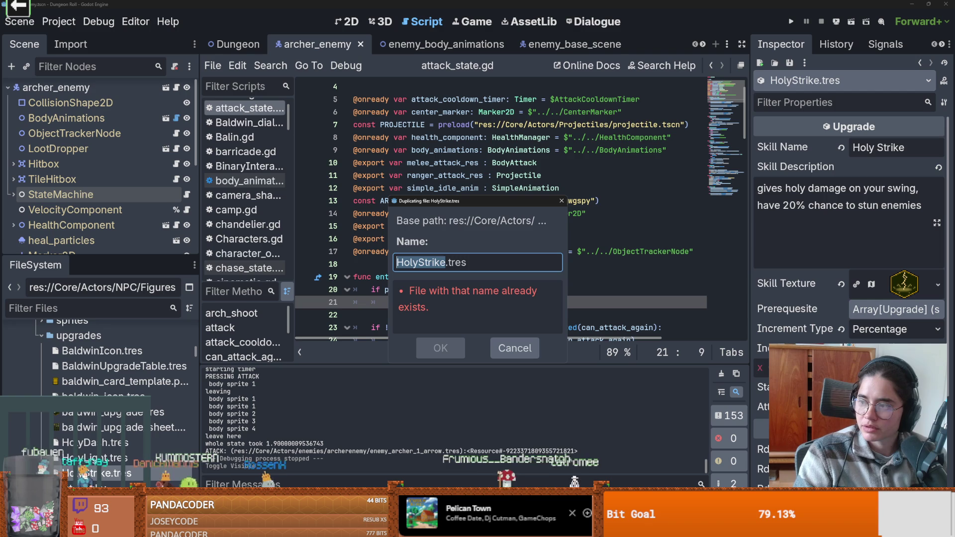
pyautogui.write('Repentance')
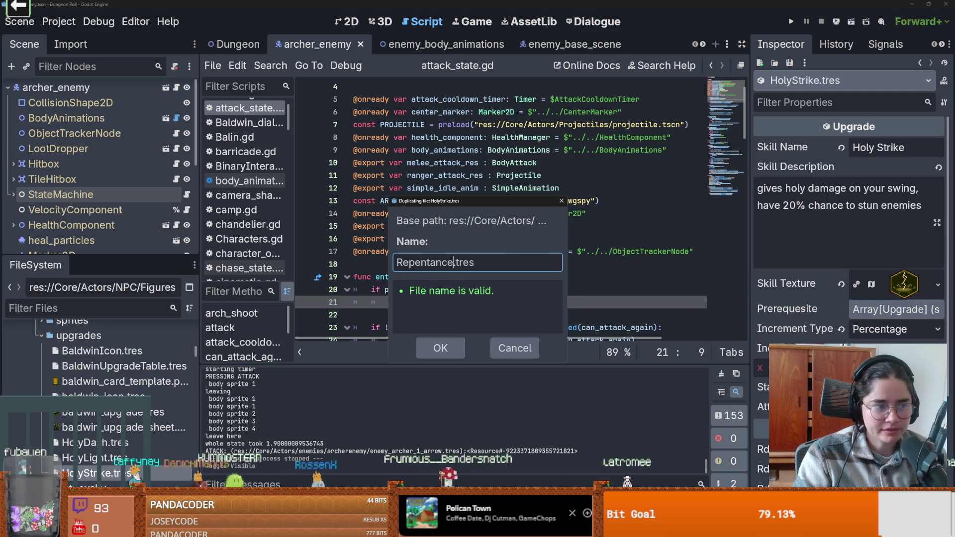
pyautogui.press('Return')
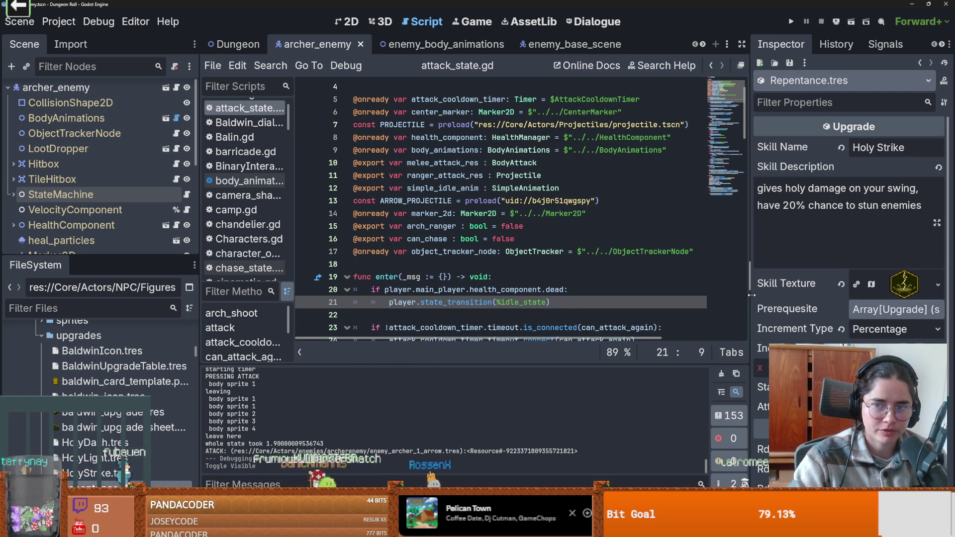
pyautogui.press('Tab')
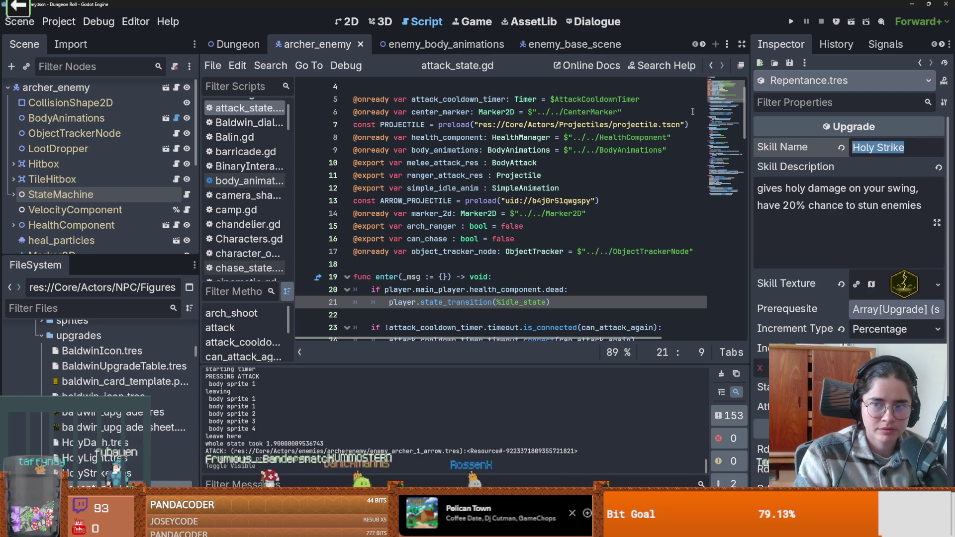
# Set Skill Name to 'Repentance' and the description to 'Enemy gets a little bit of damage 50% of the time when they damage you'
pyautogui.write('Repentance')
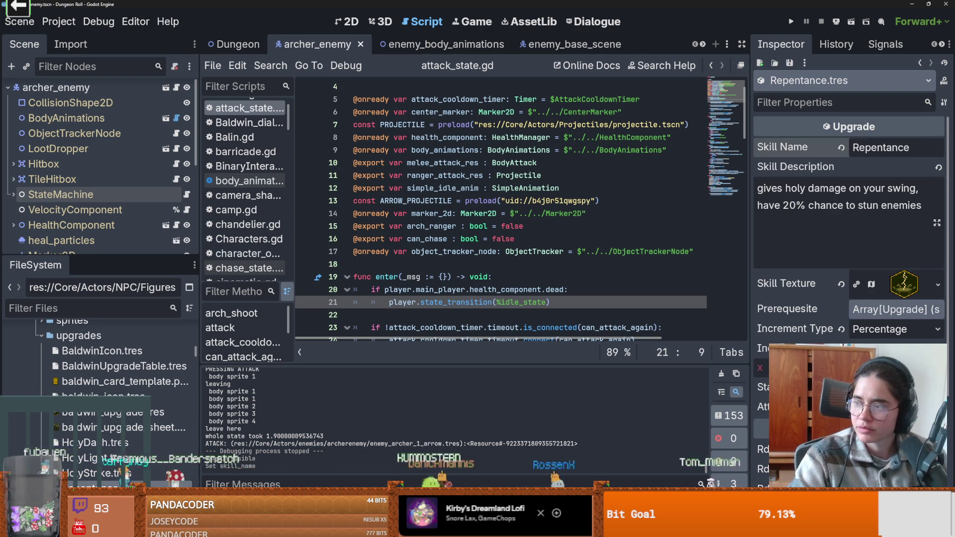
pyautogui.press('Tab')
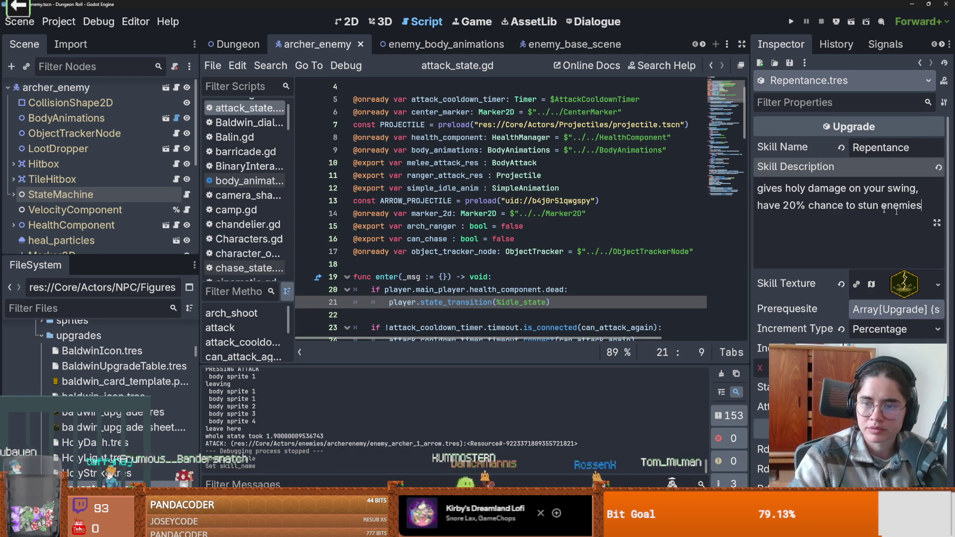
pyautogui.write('Deal')
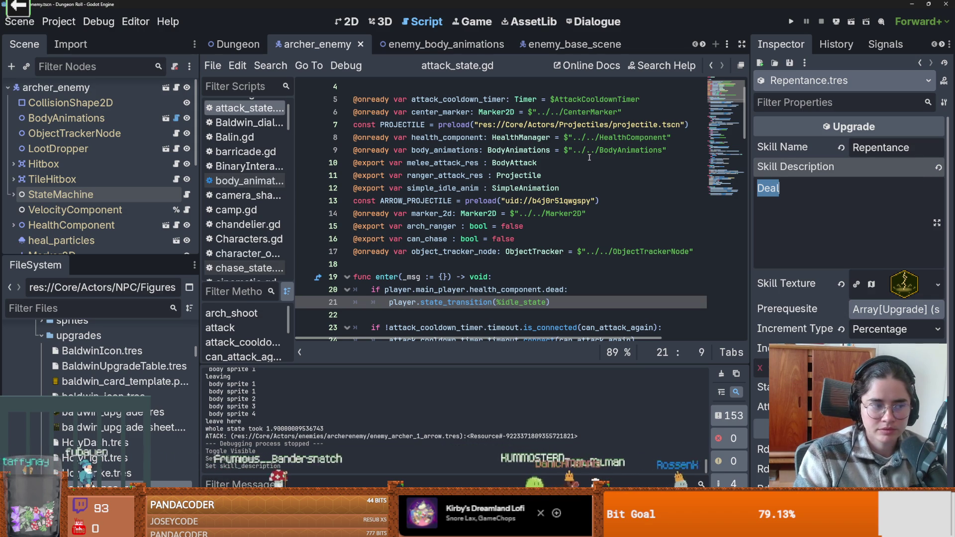
pyautogui.write('Ene')
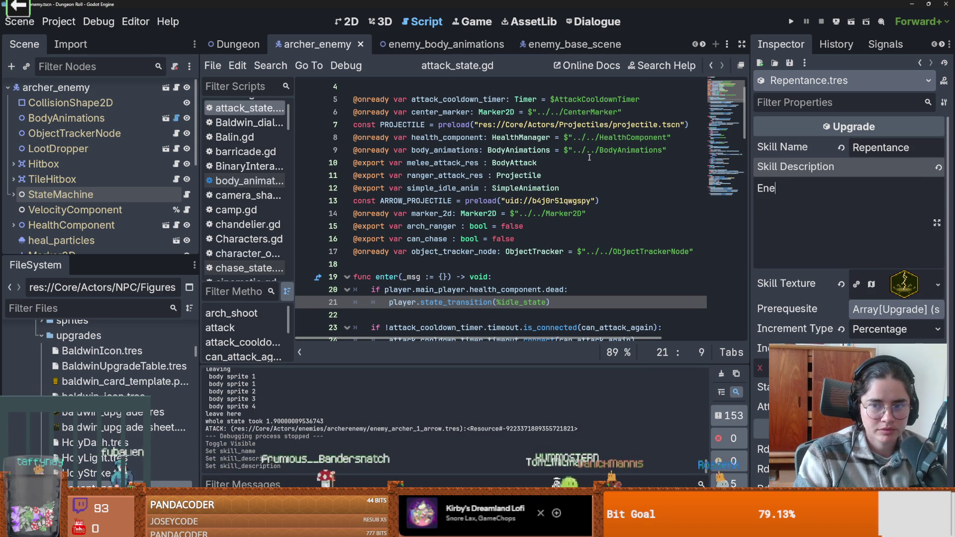
pyautogui.write('Get')
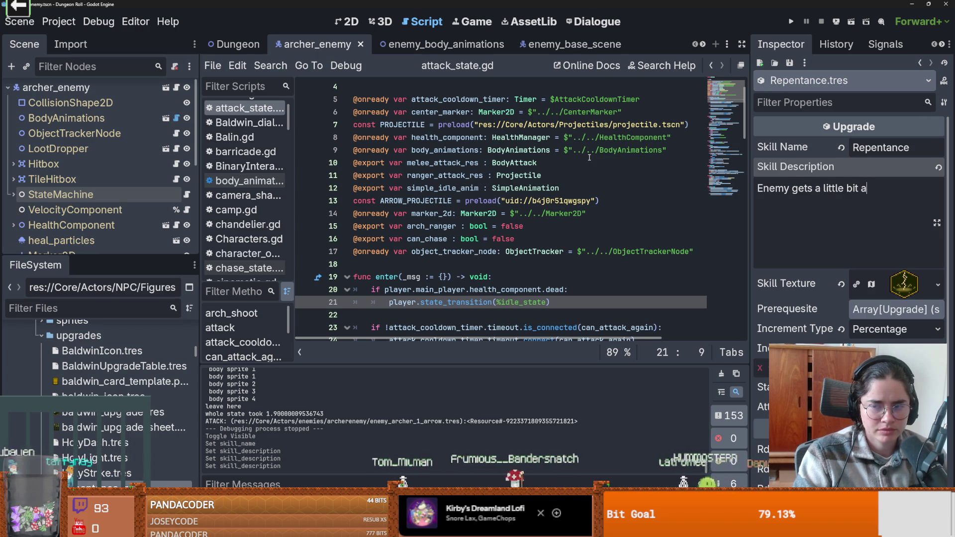
pyautogui.press('BackSpace')
pyautogui.press('BackSpace')
pyautogui.write('amage each time')
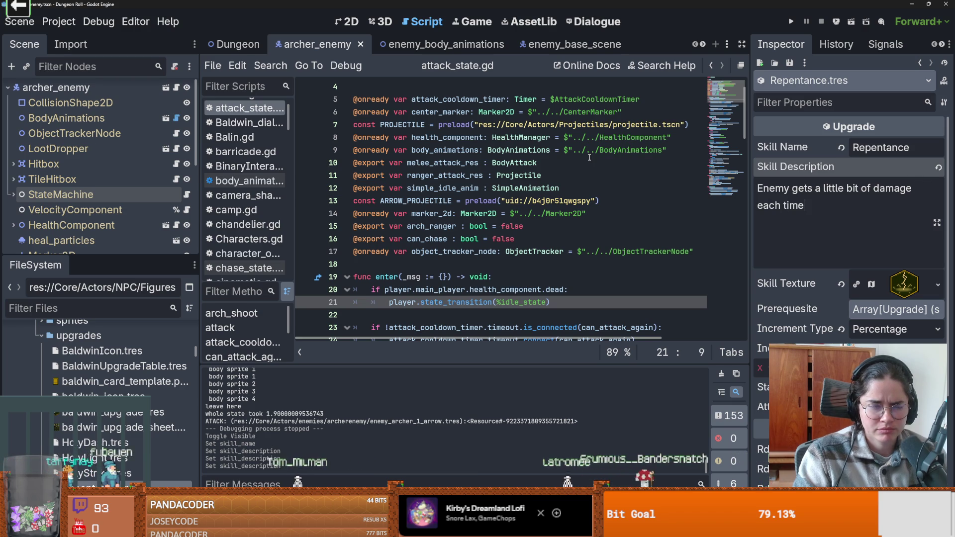
pyautogui.press('BackSpace')
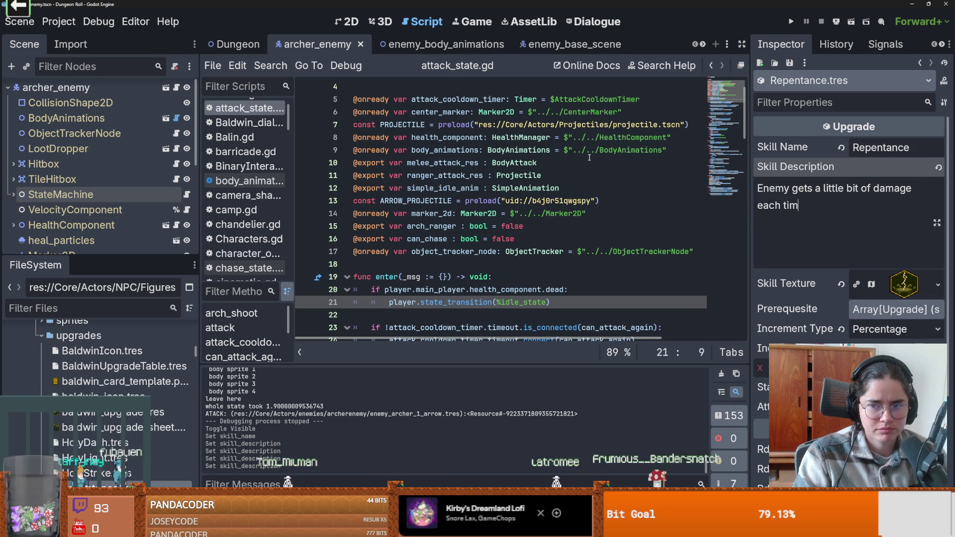
pyautogui.press('BackSpace')
pyautogui.press('BackSpace')
pyautogui.press('BackSpace')
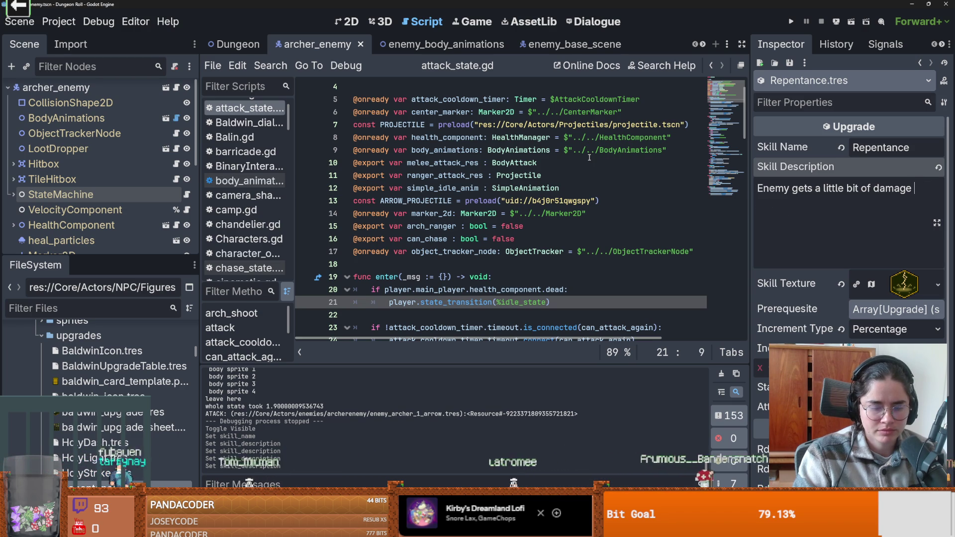
pyautogui.write('30')
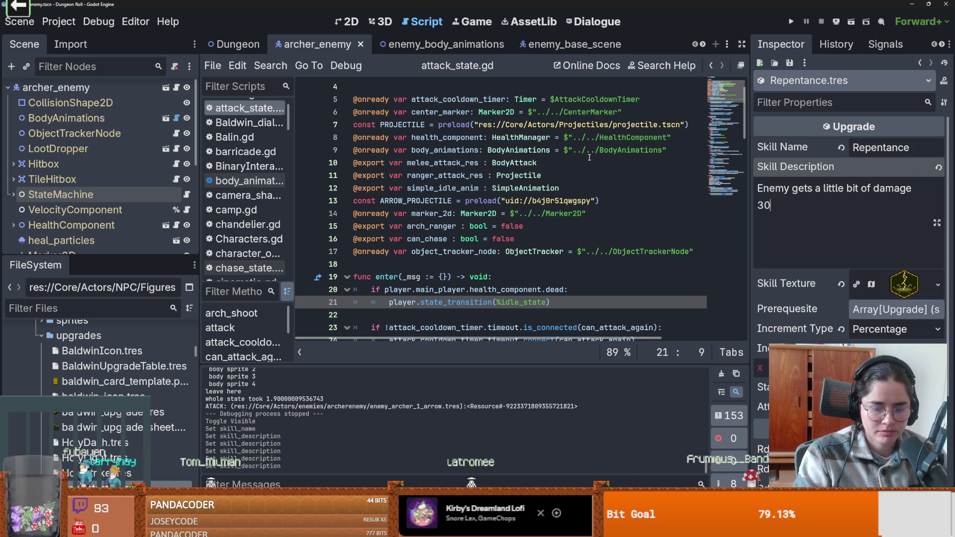
pyautogui.press('BackSpace')
pyautogui.press('BackSpace')
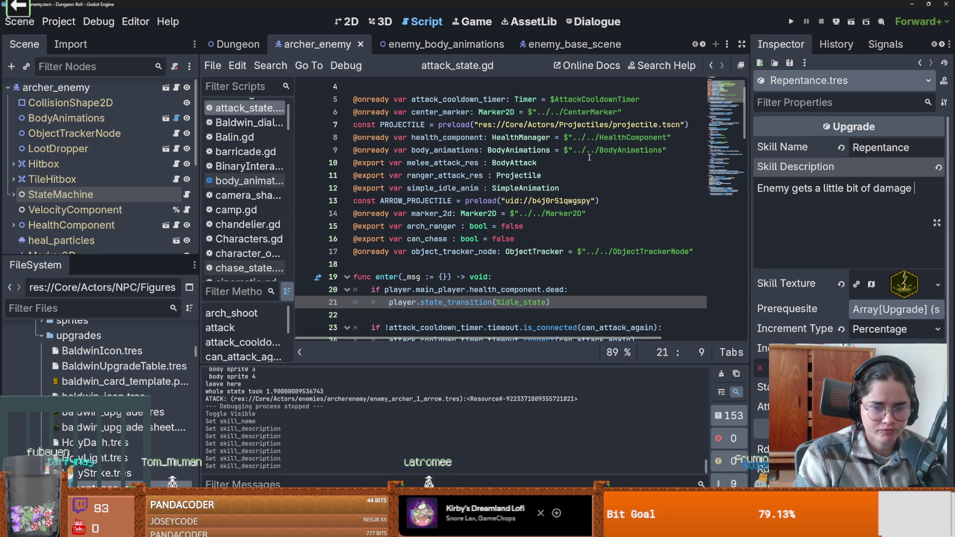
pyautogui.write('50')
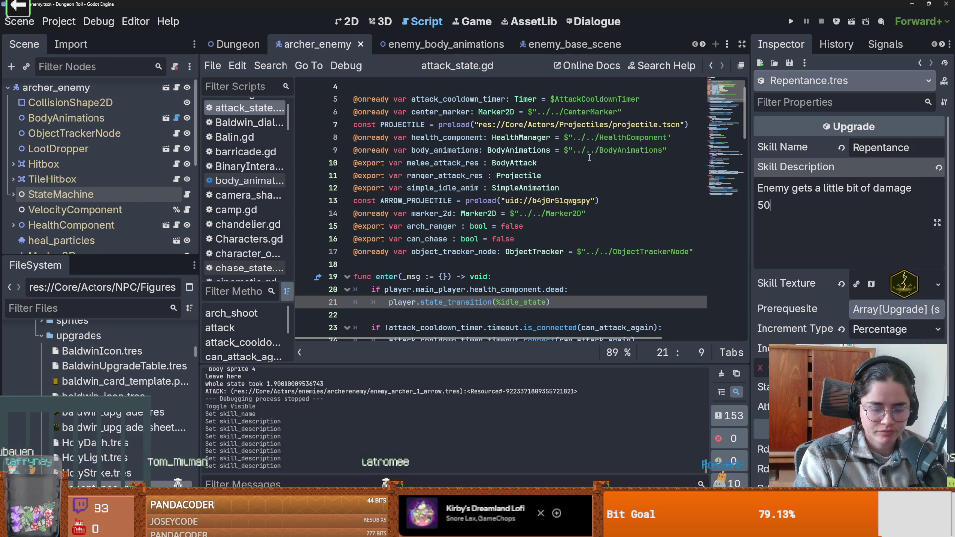
pyautogui.write('% of')
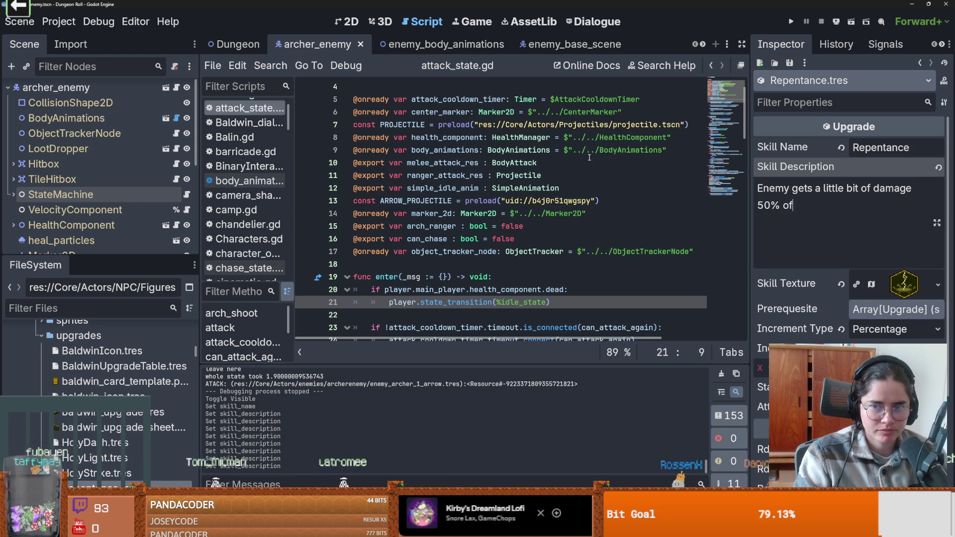
pyautogui.write(' the time when they s')
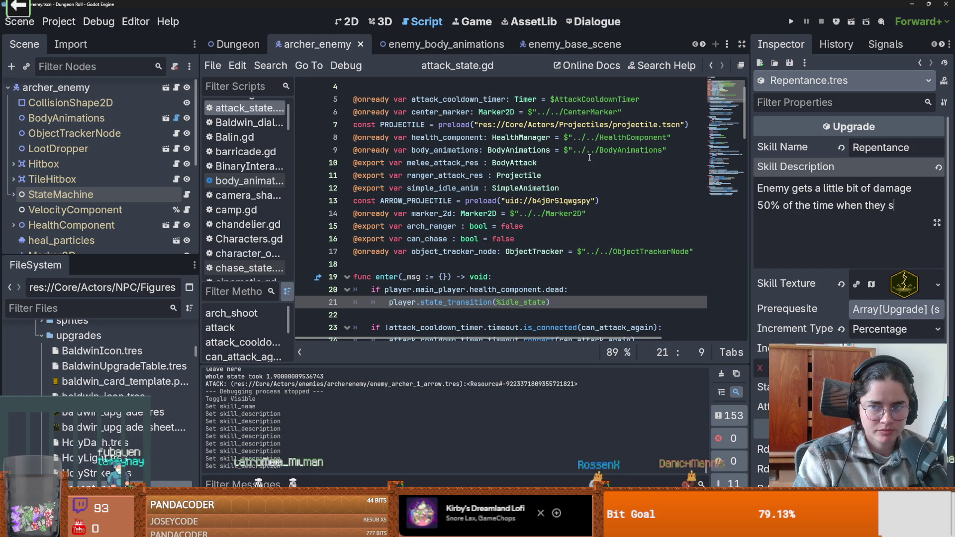
pyautogui.press('BackSpace')
pyautogui.write('damage you')
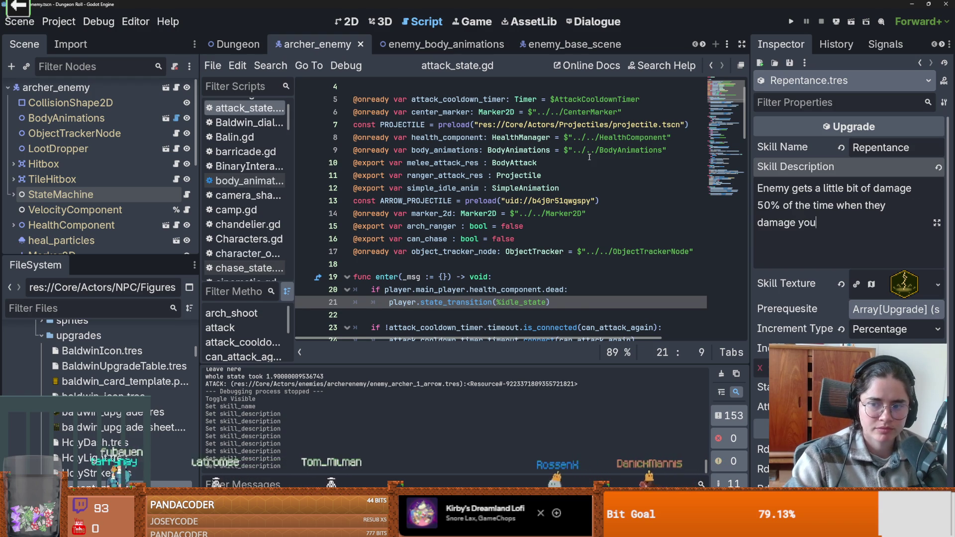
# Set the Skill Texture's atlas region to the ghost icon and save
pyautogui.moveTo(748, 319); pyautogui.dragTo(613, 308)
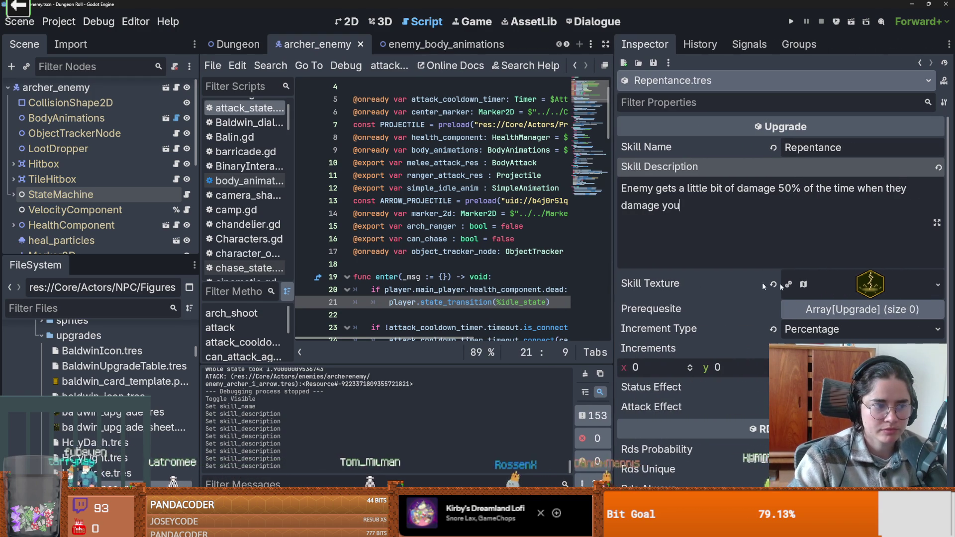
pyautogui.click(932, 290)
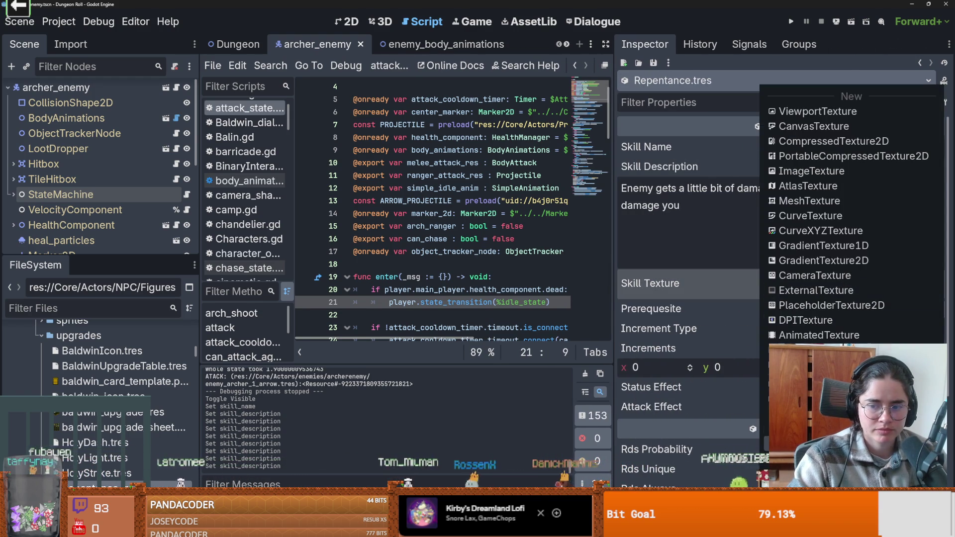
pyautogui.press('Escape')
pyautogui.click(869, 284)
pyautogui.click(781, 368)
pyautogui.scroll(5, 510, 223)
pyautogui.click(510, 223)
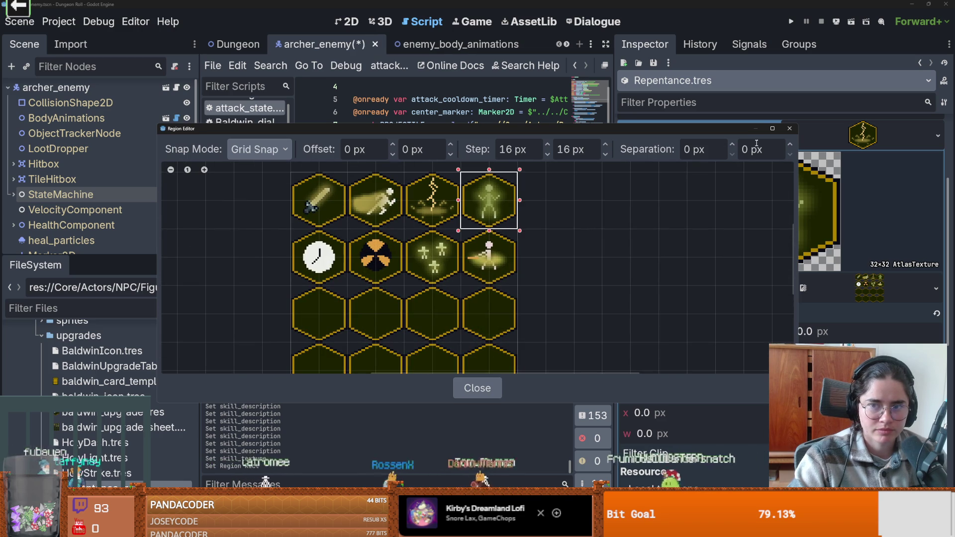
pyautogui.click(787, 130)
pyautogui.hotkey('ctrl', 's')
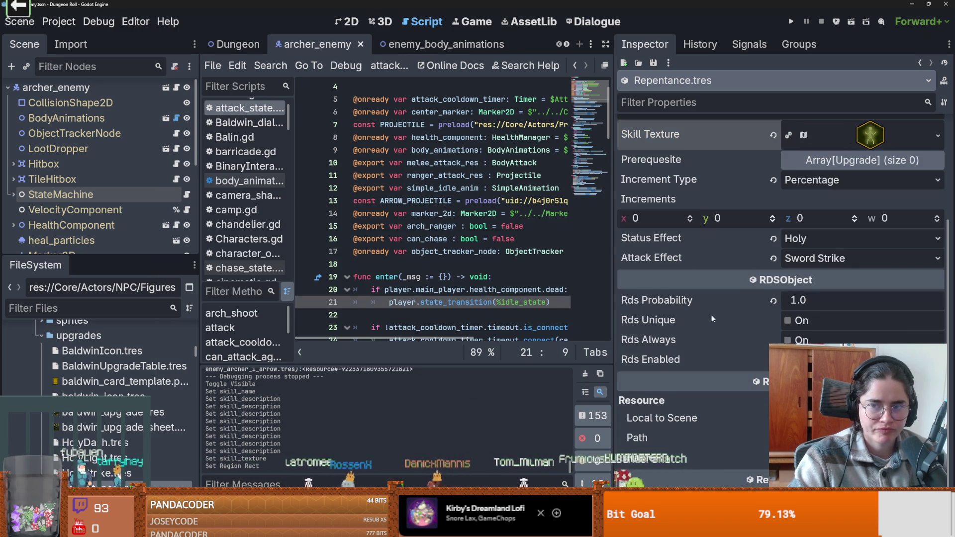
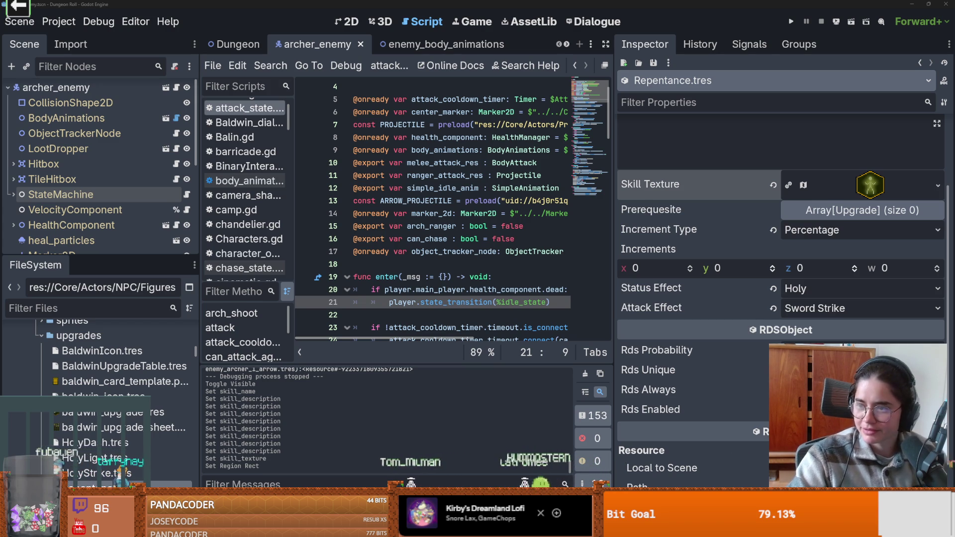
# View the two boss images full-size in a maximised Discord window, then return to Godot
pyautogui.moveTo(502, 149)
pyautogui.mouseDown()
pyautogui.moveTo(503, 89)
pyautogui.moveTo(356, 13)
pyautogui.mouseUp()
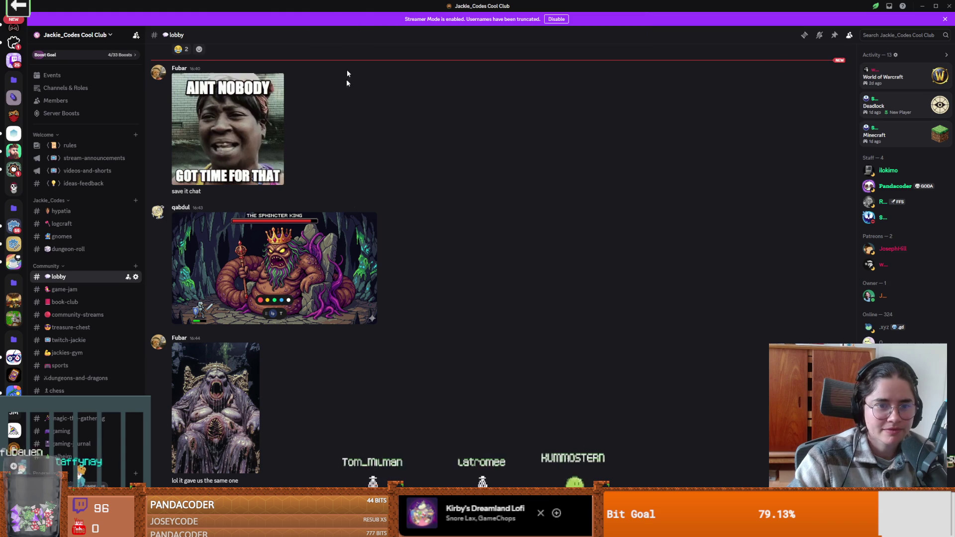
pyautogui.click(350, 243)
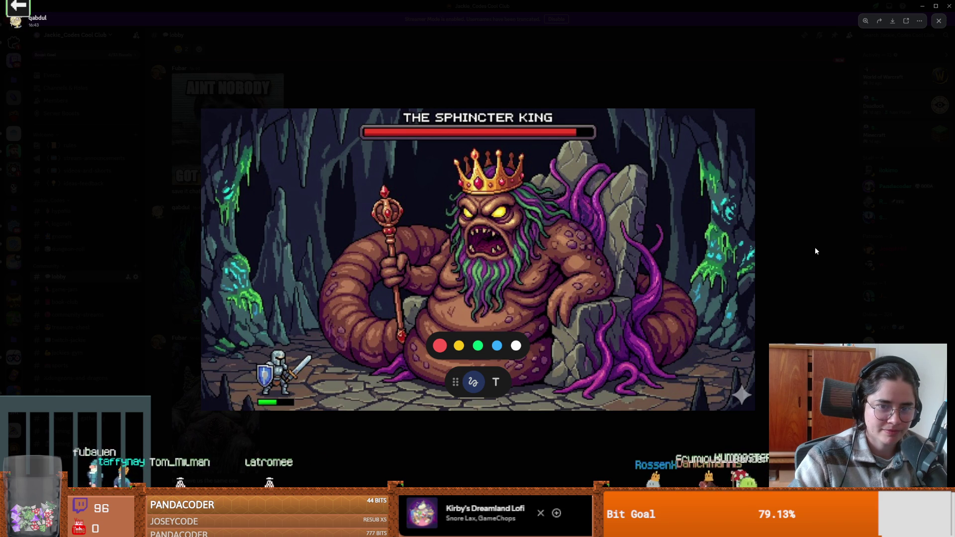
pyautogui.click(754, 236)
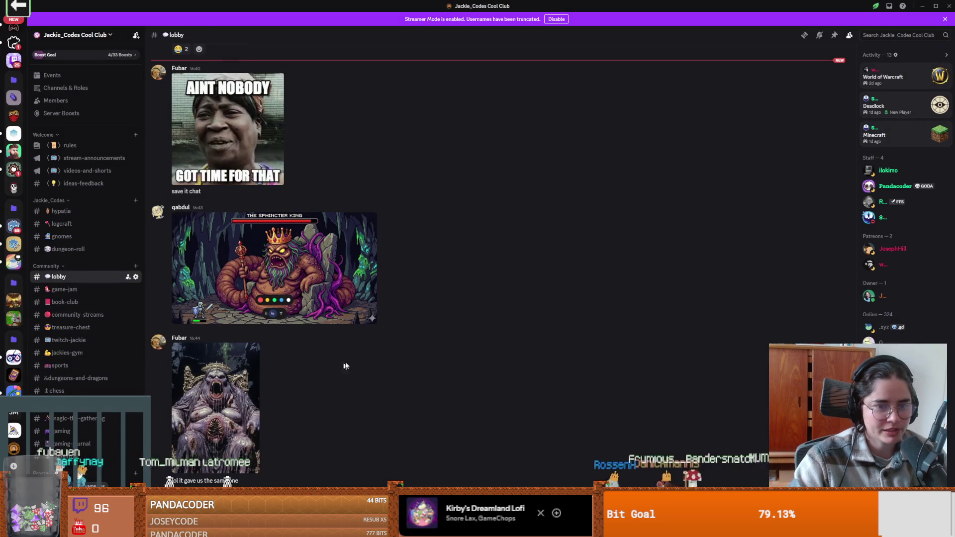
pyautogui.click(222, 375)
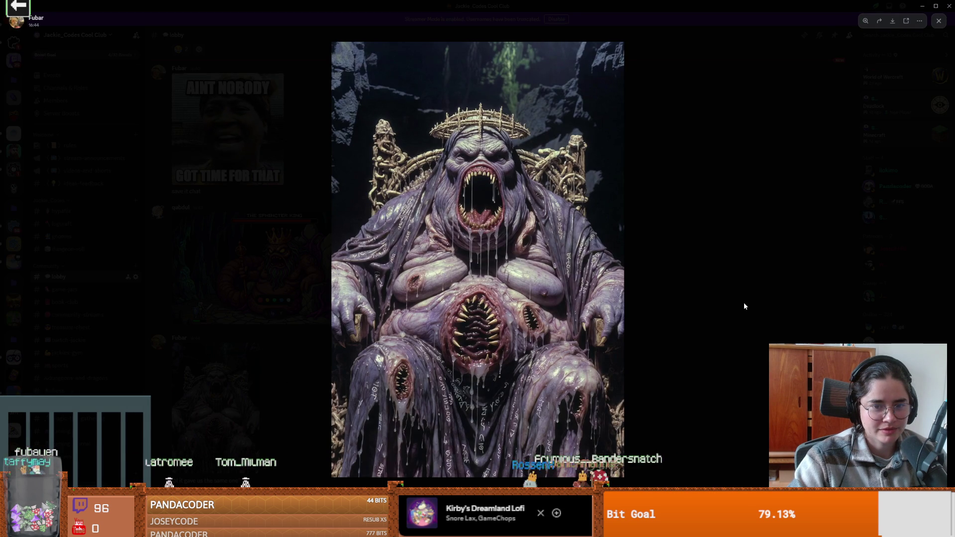
pyautogui.click(699, 303)
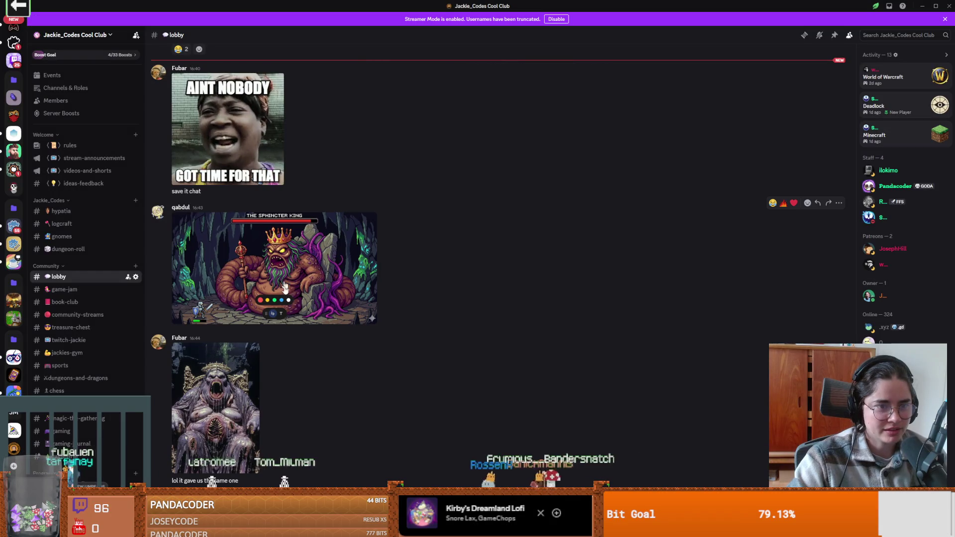
pyautogui.hotkey('alt', 'Tab')
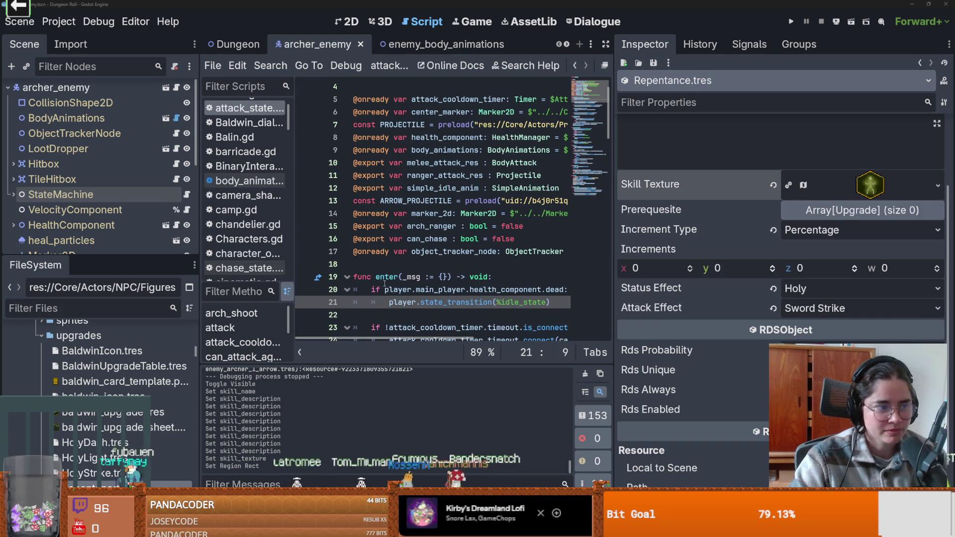
# Go to attack_state.gd's enter() function and drag the dock dividers to widen the code area
pyautogui.click(547, 271)
pyautogui.hotkey('ctrl', 's')
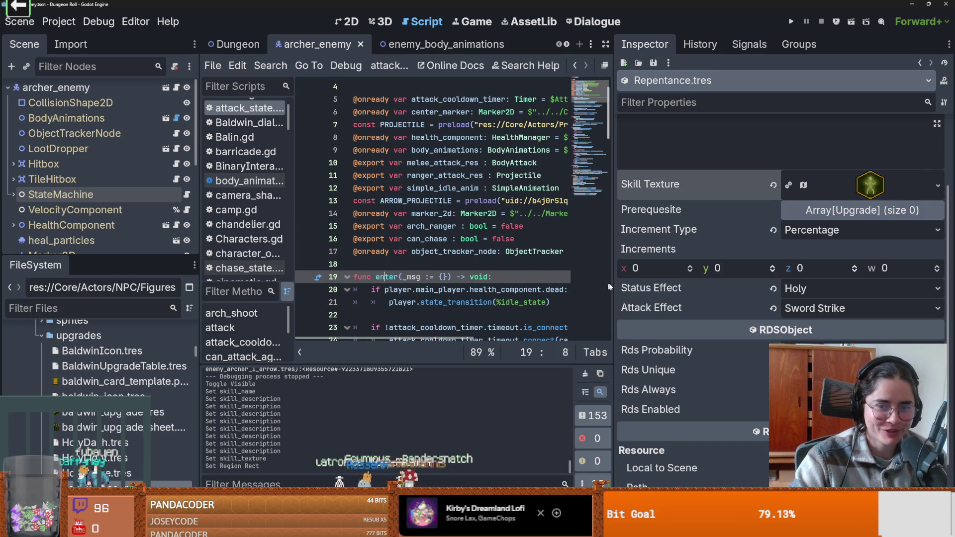
pyautogui.moveTo(614, 276); pyautogui.dragTo(799, 276)
pyautogui.scroll(-4, 438, 280)
pyautogui.hotkey('ctrl', 's')
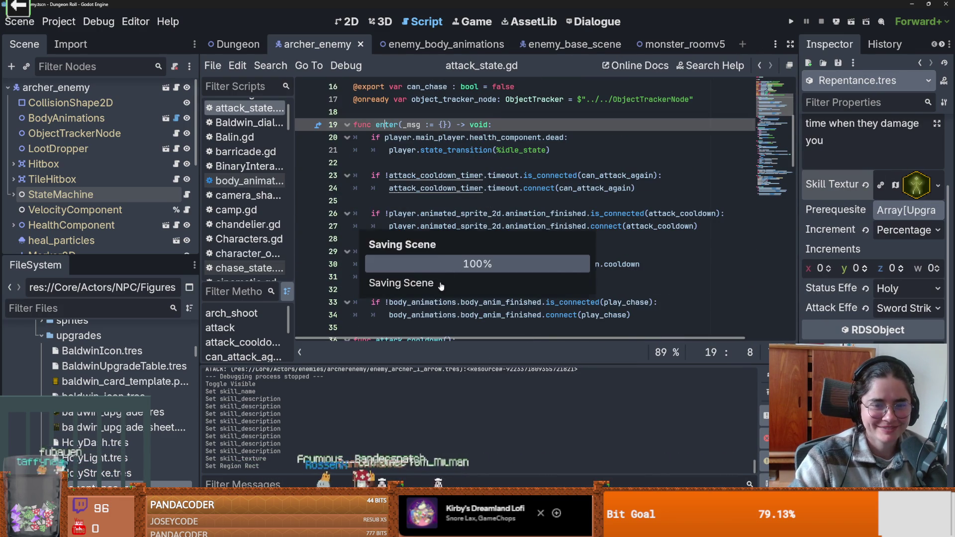
pyautogui.scroll(-1, 438, 280)
pyautogui.moveTo(200, 314)
pyautogui.mouseDown()
pyautogui.moveTo(157, 308)
pyautogui.moveTo(172, 299)
pyautogui.mouseUp()
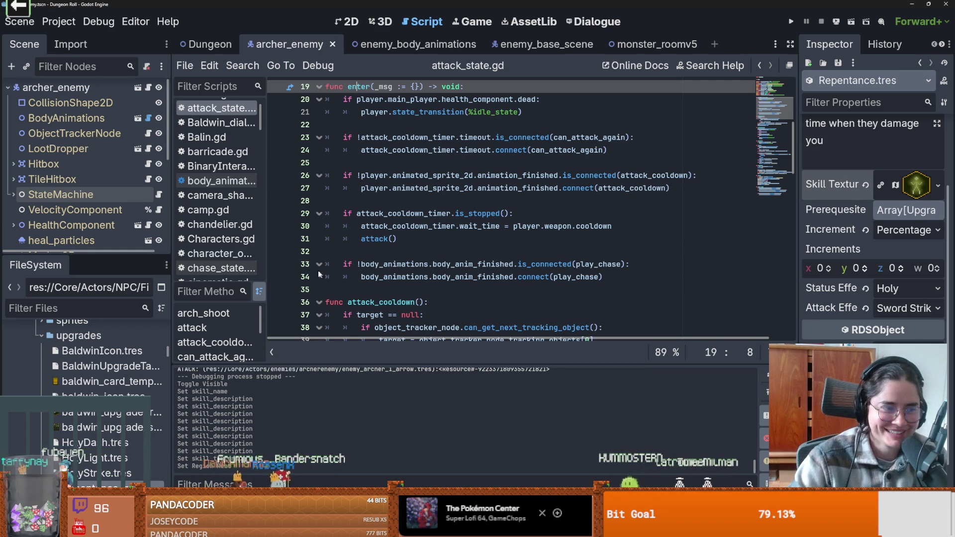
# Review the cooldown wait_time and timeout connect lines in enter(), saving along the way
pyautogui.click(421, 230)
pyautogui.hotkey('ctrl', 's')
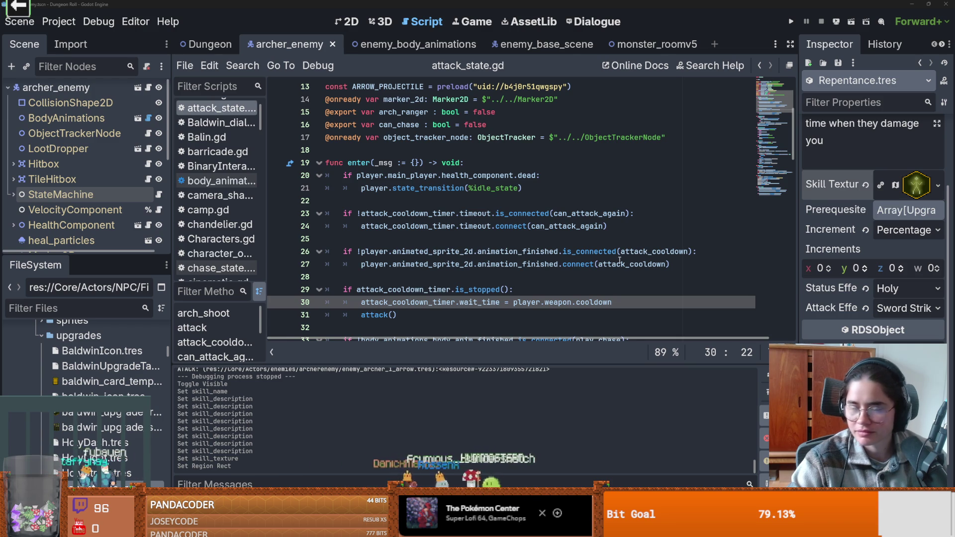
pyautogui.click(459, 226)
pyautogui.hotkey('ctrl', 's')
pyautogui.scroll(-2, 447, 249)
pyautogui.click(467, 246)
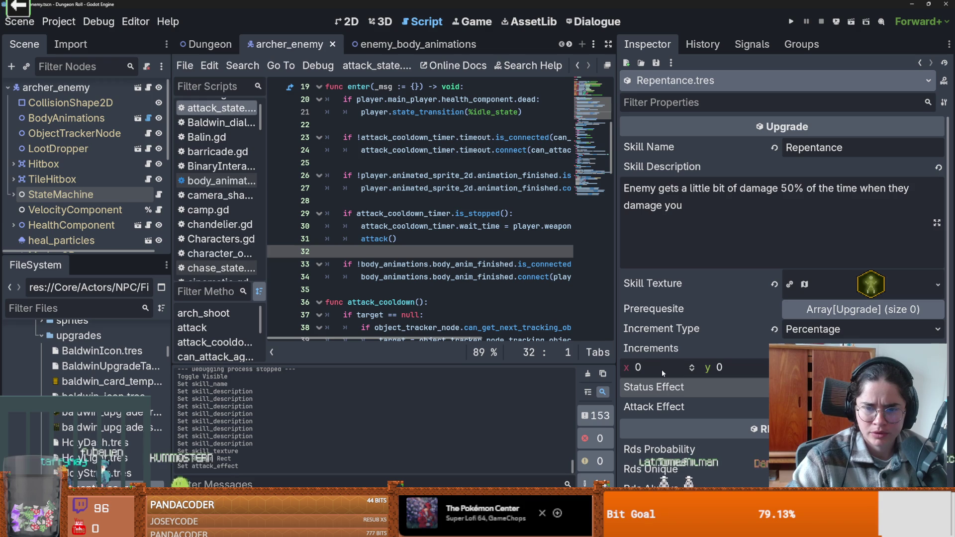
# Stretch the code editor over the property panel, check the scene tabs, and scroll to Favorites
pyautogui.moveTo(616, 348); pyautogui.dragTo(711, 348)
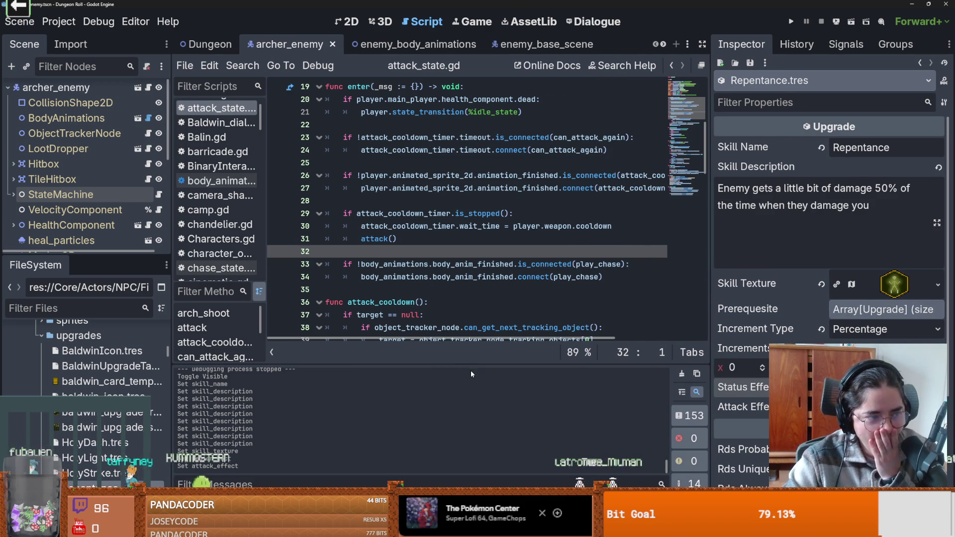
pyautogui.scroll(1, 75, 120)
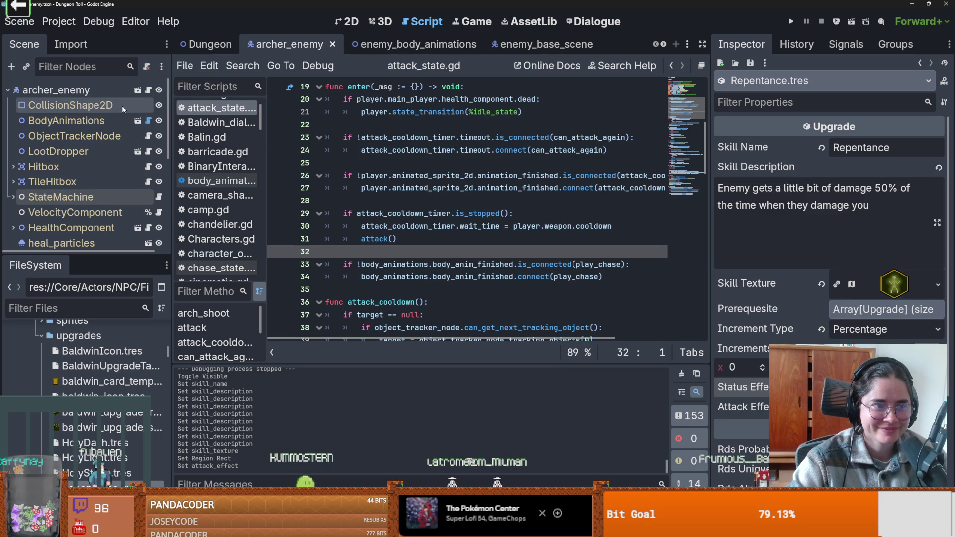
pyautogui.click(664, 44)
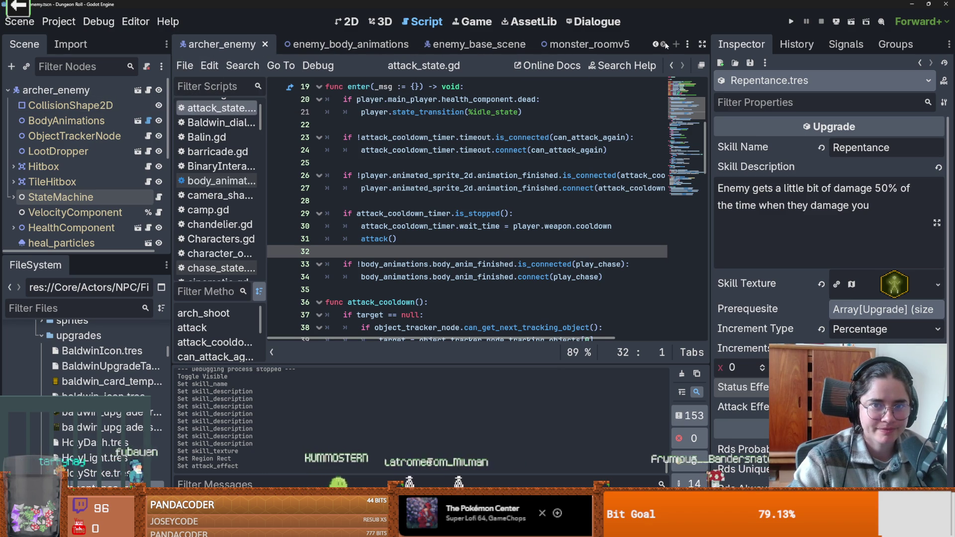
pyautogui.click(654, 44)
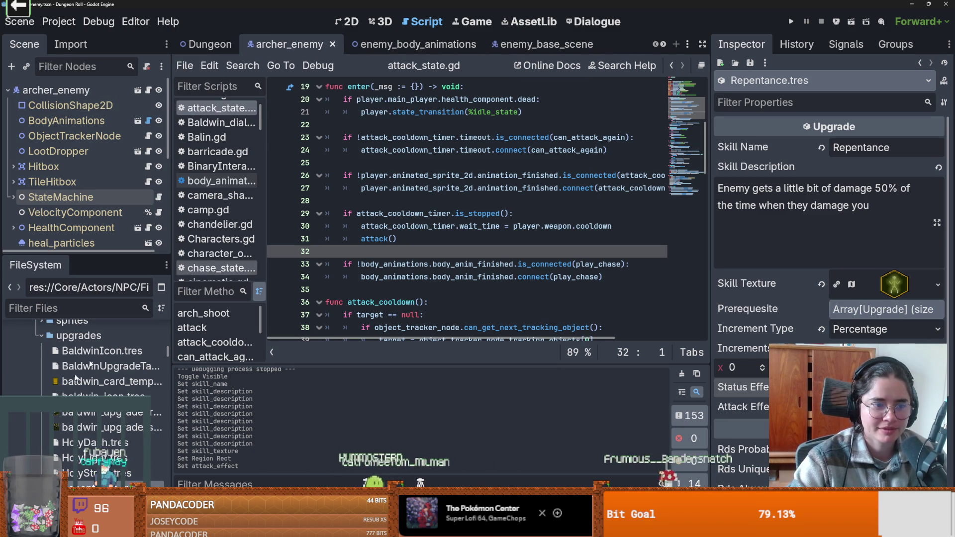
pyautogui.scroll(5, 149, 319)
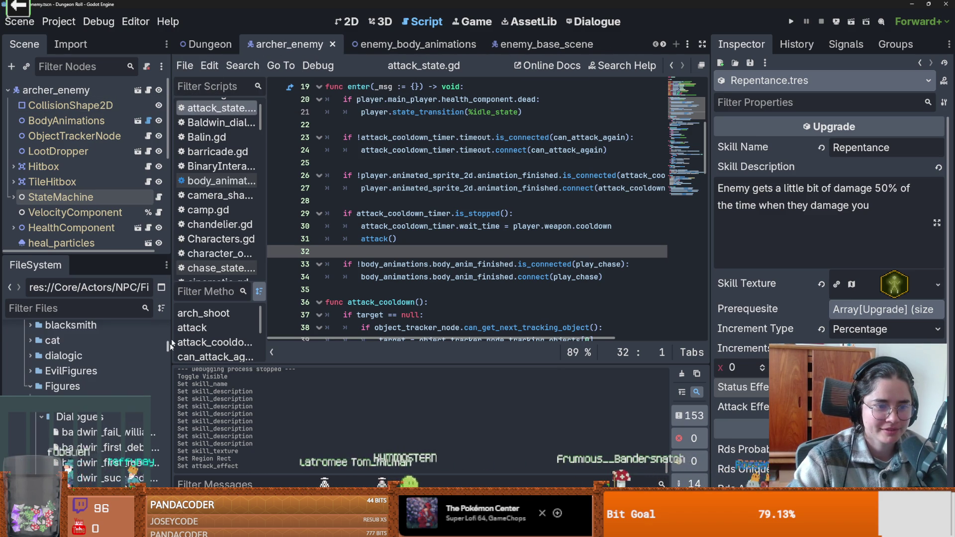
pyautogui.scroll(10, 100, 349)
pyautogui.click(45, 348)
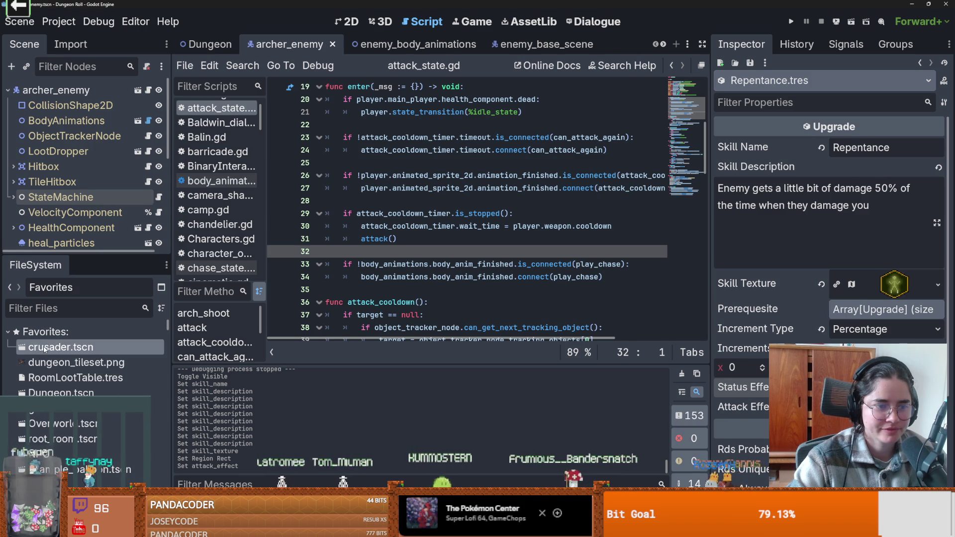
# Open crusader.tscn and its parent PlayerCharacter.gd script in a wider code editor
pyautogui.doubleClick(45, 348)
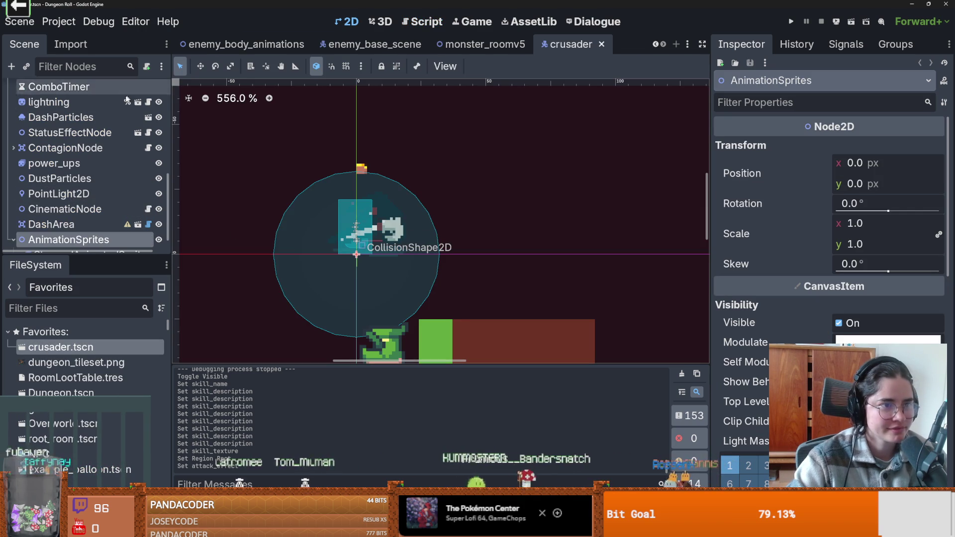
pyautogui.scroll(10, 130, 96)
pyautogui.click(148, 83)
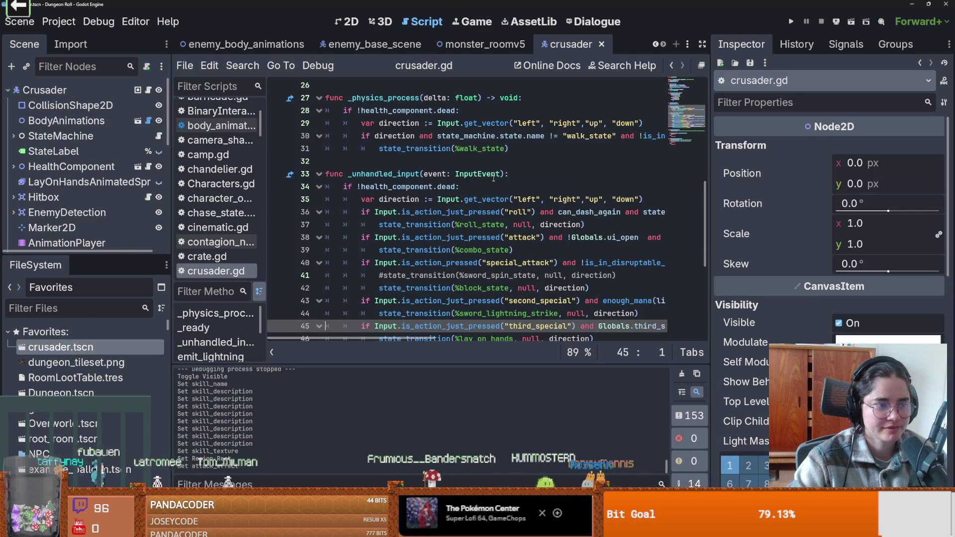
pyautogui.scroll(9, 491, 182)
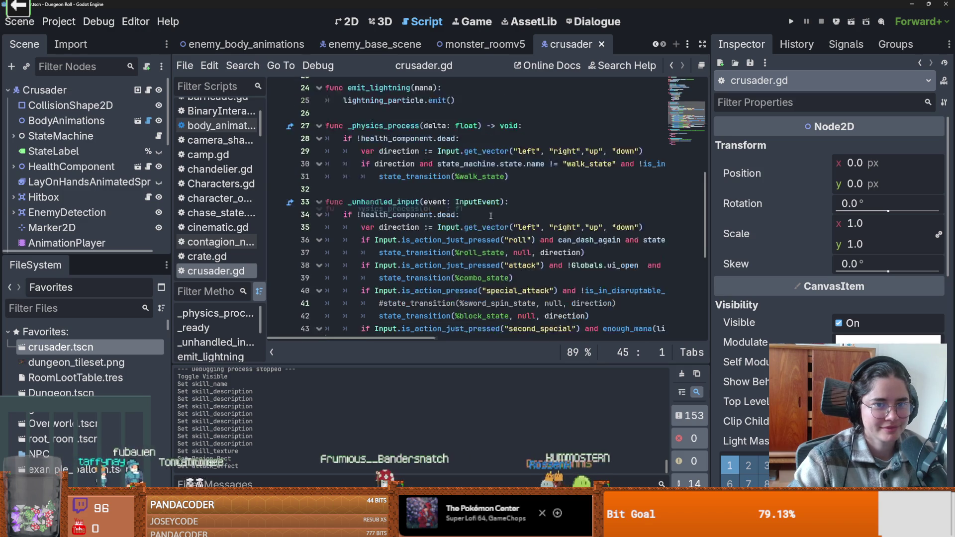
pyautogui.keyDown('ctrl'); pyautogui.click(415, 86); pyautogui.keyUp('ctrl')
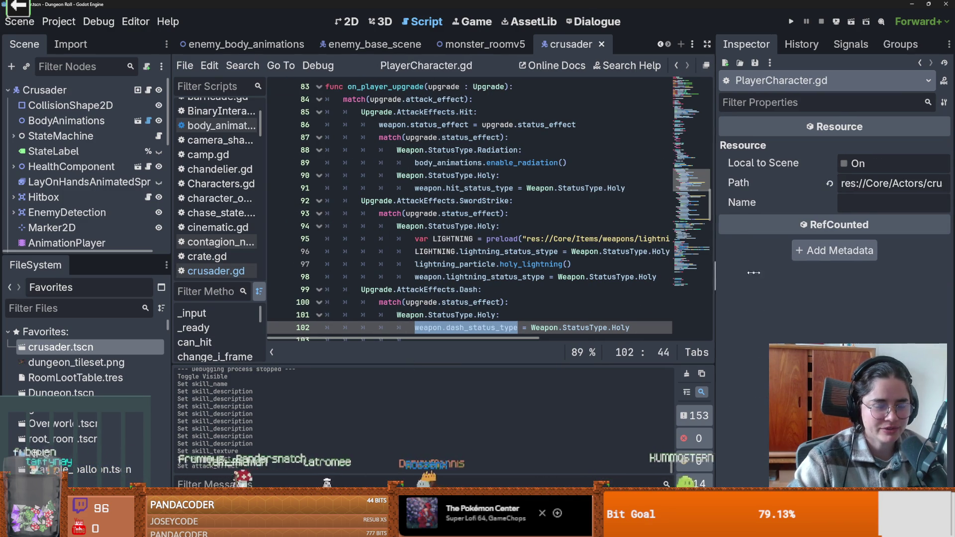
pyautogui.moveTo(712, 272); pyautogui.dragTo(773, 272)
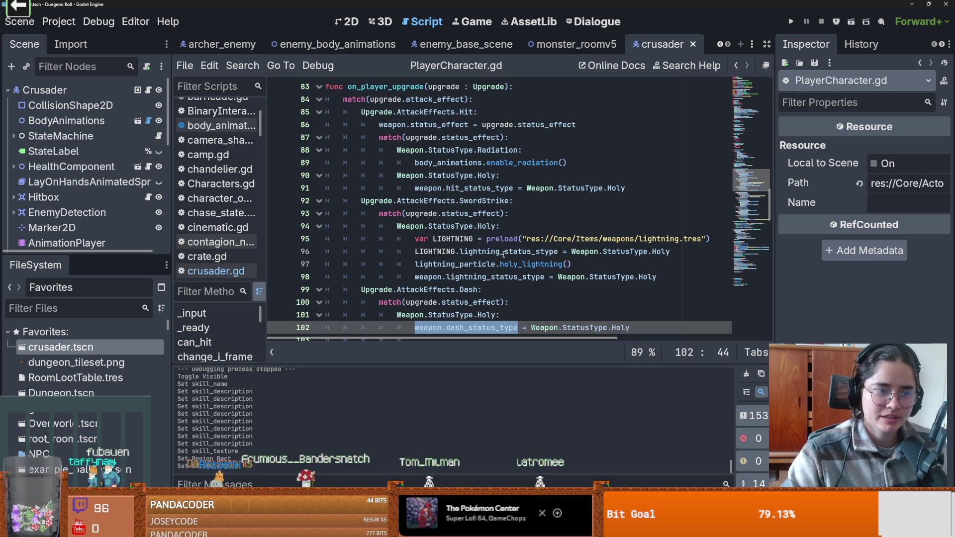
# Read through on_player_upgrade to see how Holy and other upgrade effects apply
pyautogui.moveTo(517, 240)
pyautogui.scroll(3, 532, 252)
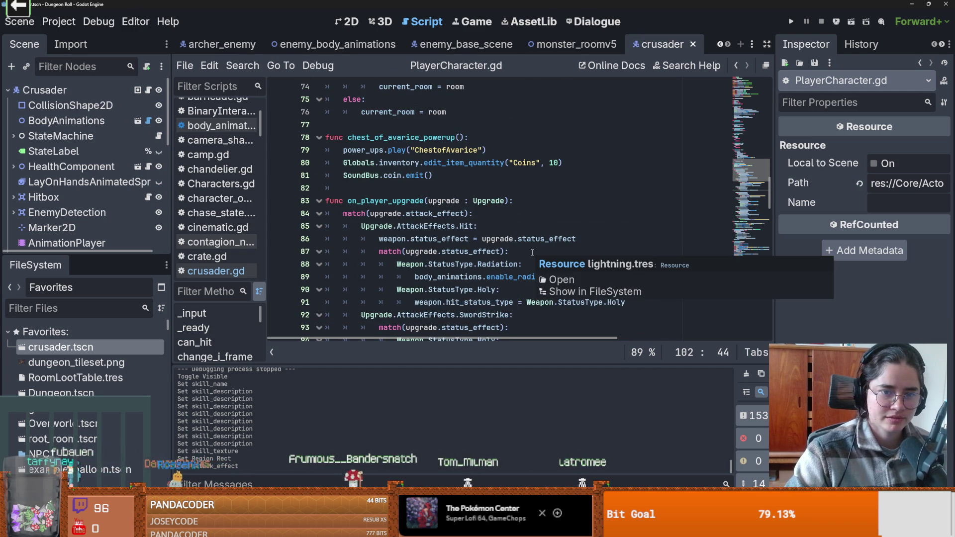
pyautogui.scroll(2, 532, 252)
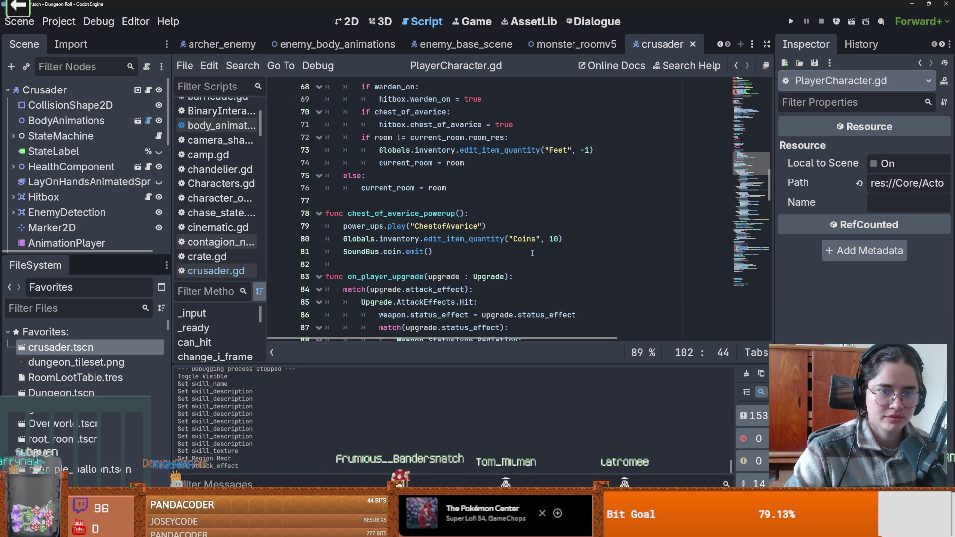
pyautogui.scroll(4, 532, 253)
pyautogui.scroll(-8, 532, 252)
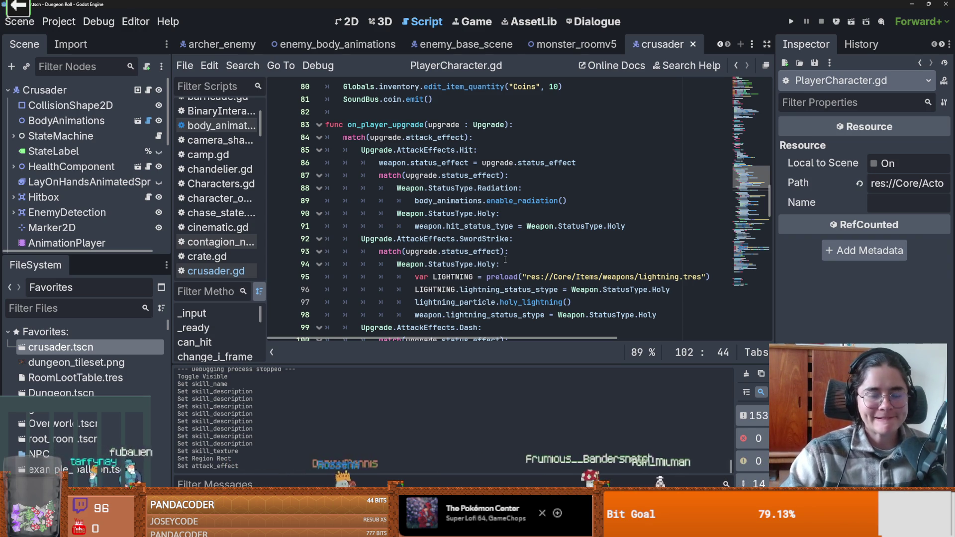
pyautogui.scroll(14, 505, 260)
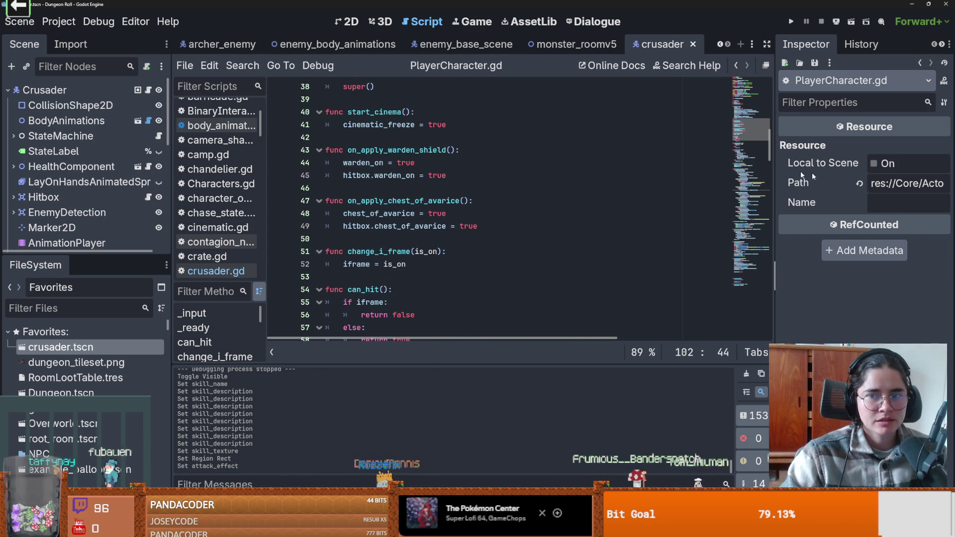
# Select take_dmg_effect on line 128, then enlarge the scene tree and expand StateMachine
pyautogui.click(757, 98)
pyautogui.moveTo(756, 108); pyautogui.dragTo(767, 243)
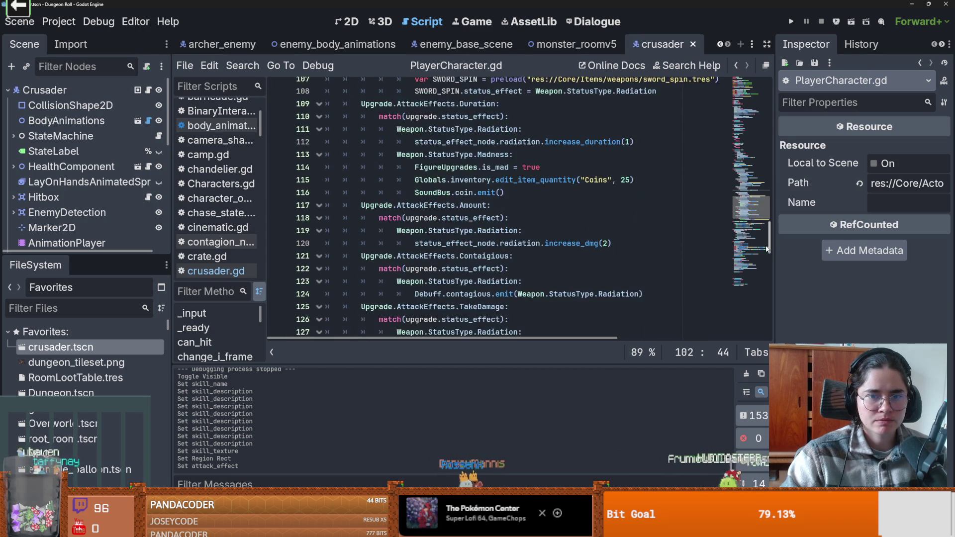
pyautogui.scroll(-5, 596, 220)
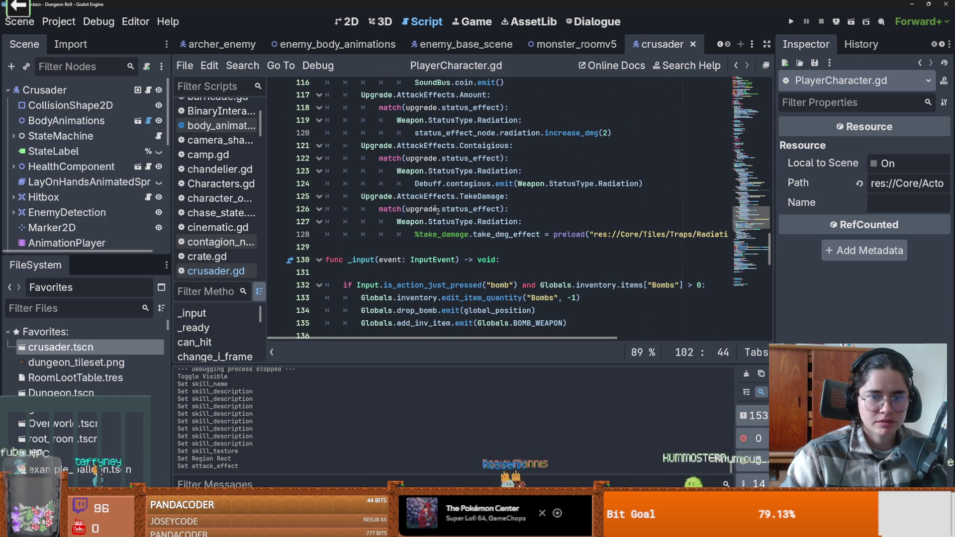
pyautogui.hscroll(3, 465, 230)
pyautogui.doubleClick(446, 234)
pyautogui.hscroll(2, 497, 235)
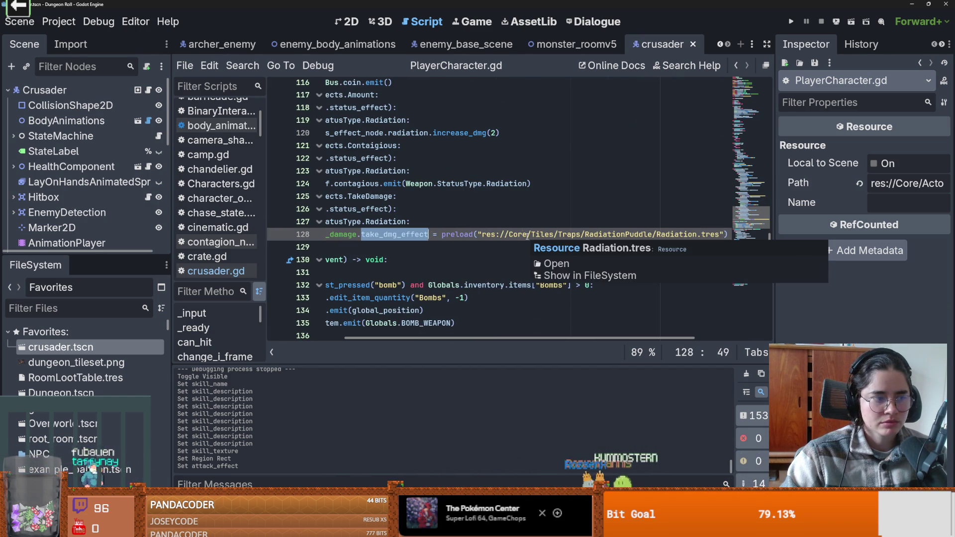
pyautogui.moveTo(91, 255); pyautogui.dragTo(91, 393)
pyautogui.click(13, 136)
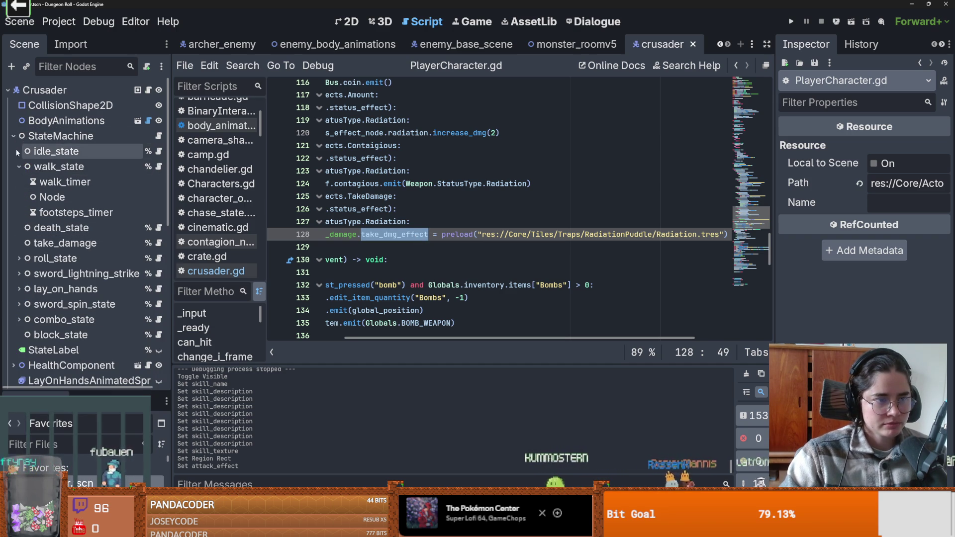
# Open take_damage.gd from the Scene tree and locate the take_dmg_effect declaration
pyautogui.click(18, 166)
pyautogui.click(159, 197)
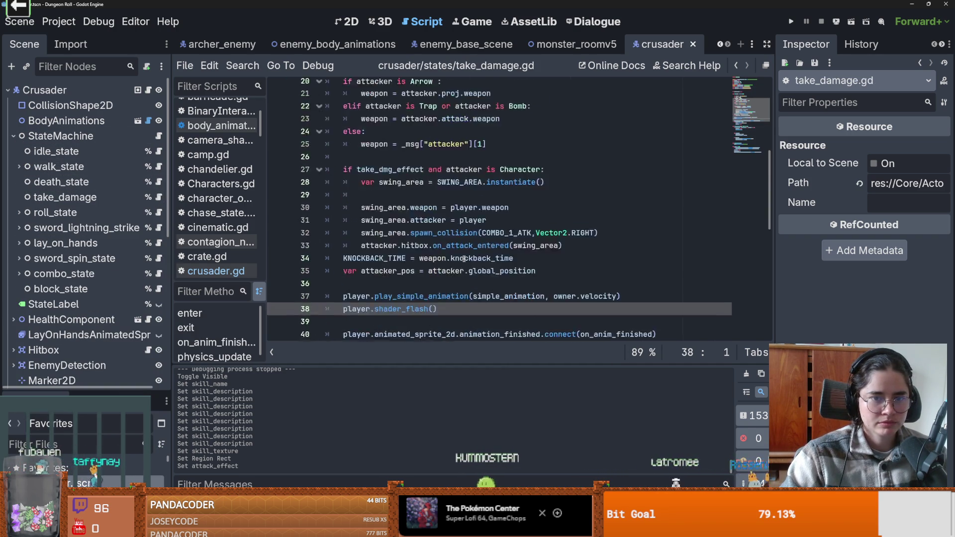
pyautogui.scroll(7, 464, 258)
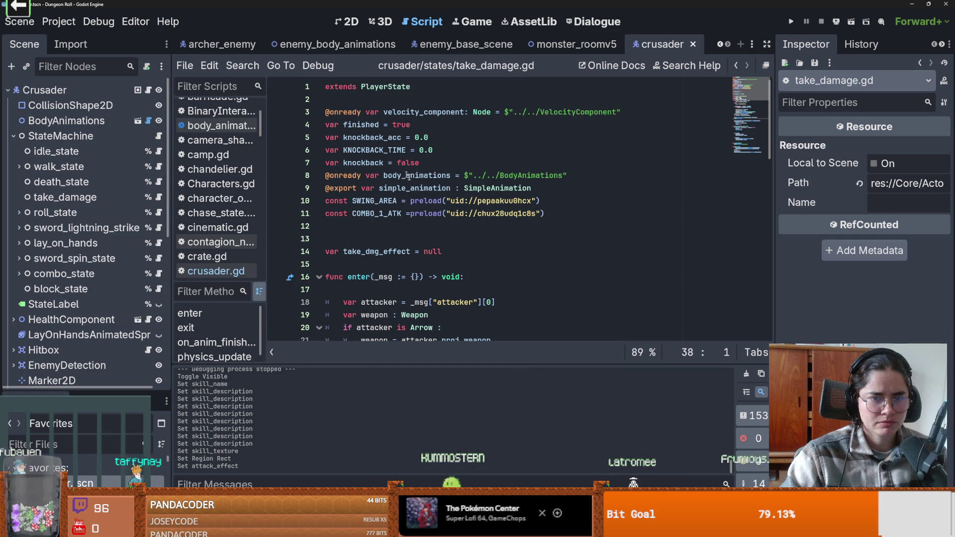
pyautogui.scroll(-2, 409, 243)
pyautogui.doubleClick(383, 175)
pyautogui.scroll(-3, 368, 243)
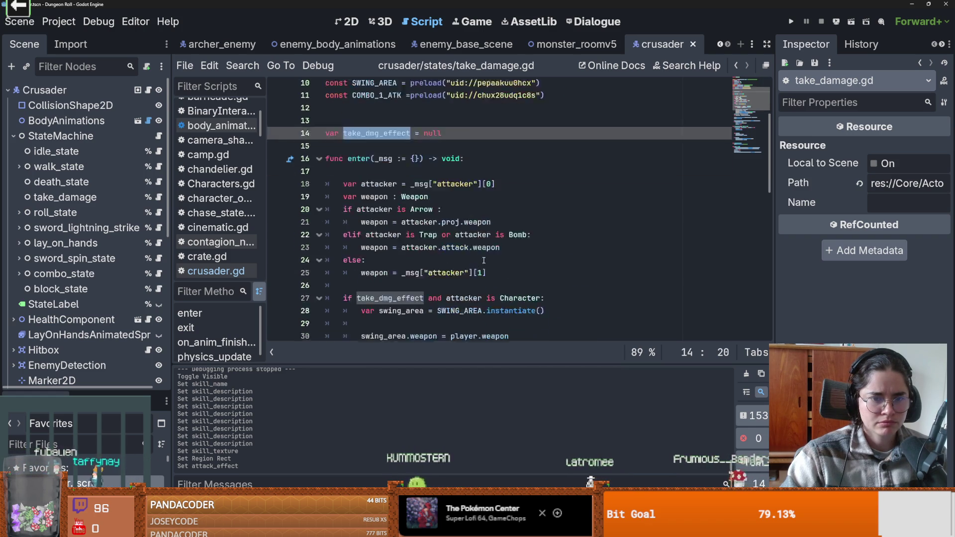
# Highlight every use of swing_area and attacker in the take_dmg_effect hit logic
pyautogui.click(413, 239)
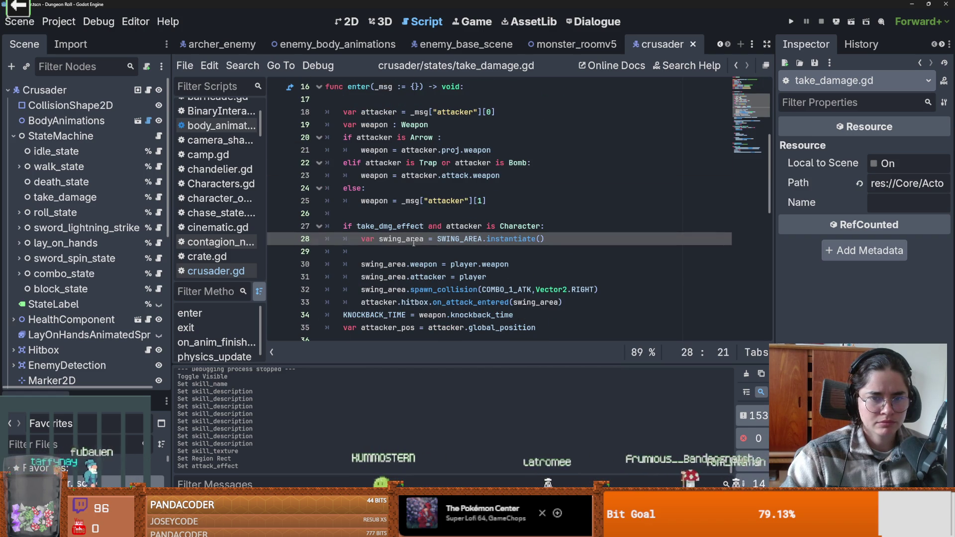
pyautogui.doubleClick(409, 227)
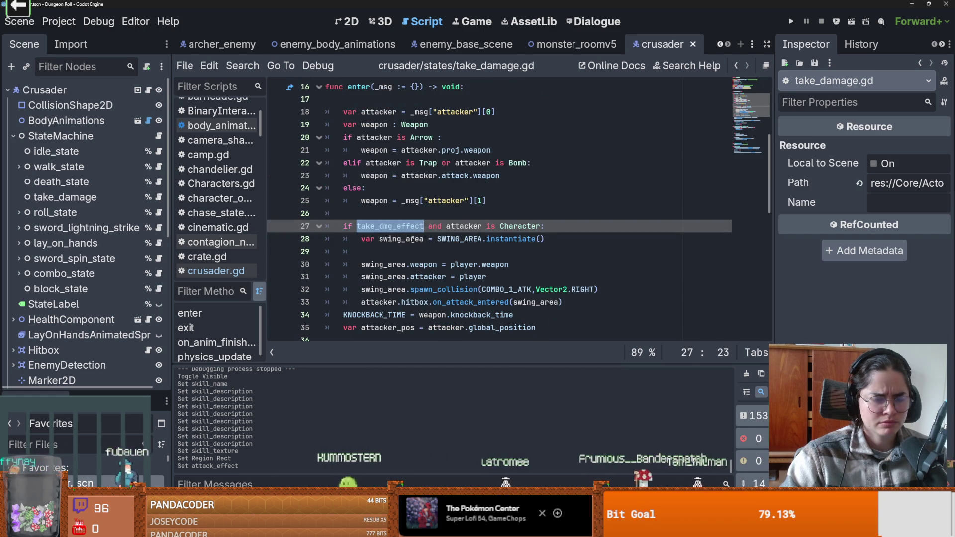
pyautogui.doubleClick(412, 239)
pyautogui.scroll(-3, 394, 257)
pyautogui.click(393, 257)
pyautogui.doubleClick(390, 264)
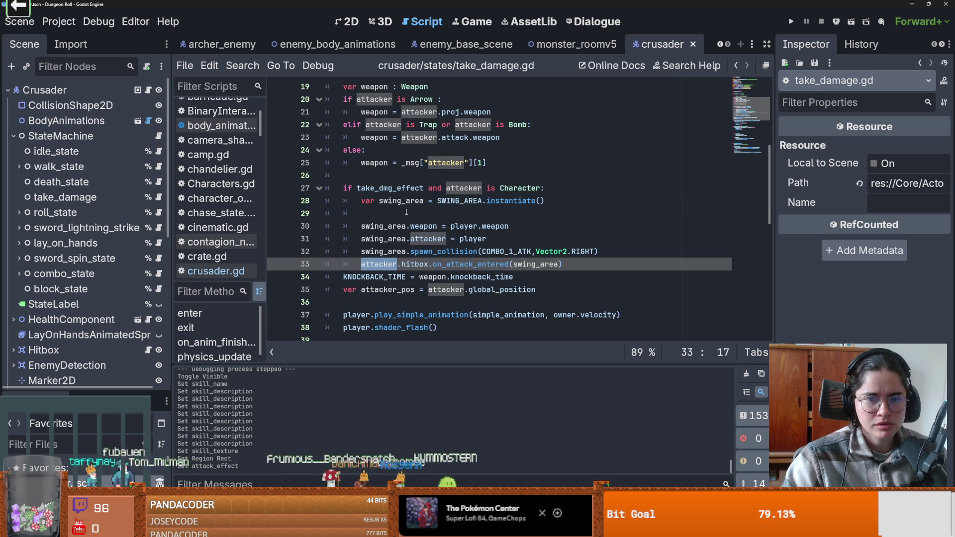
# Revisit the take_dmg_effect declaration and step through the swing_area weapon assignments
pyautogui.scroll(6, 406, 212)
pyautogui.click(379, 254)
pyautogui.scroll(-7, 379, 257)
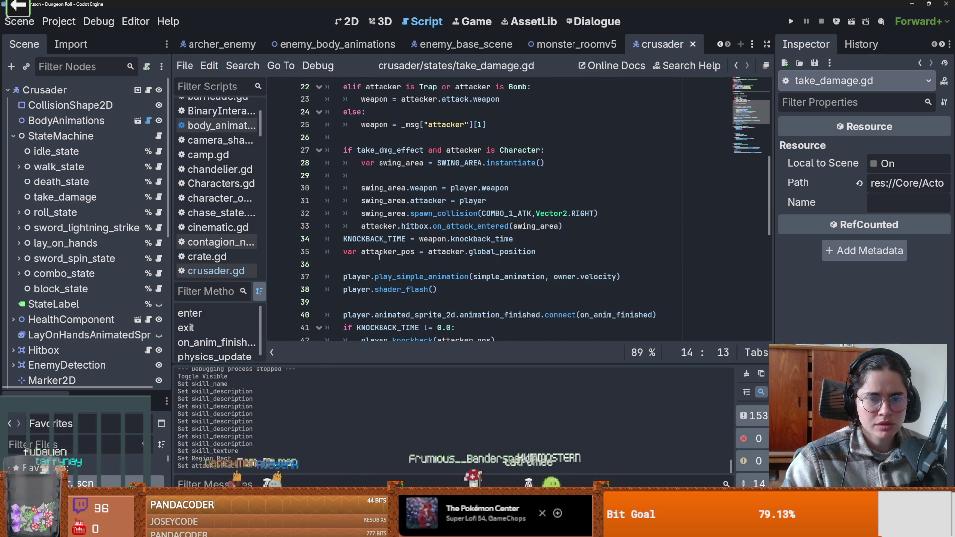
pyautogui.click(424, 188)
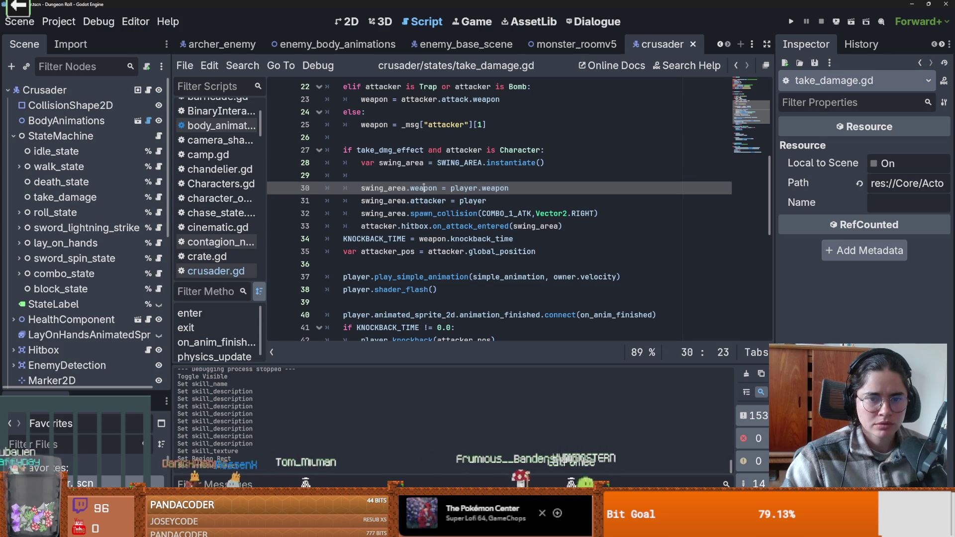
pyautogui.press('Down')
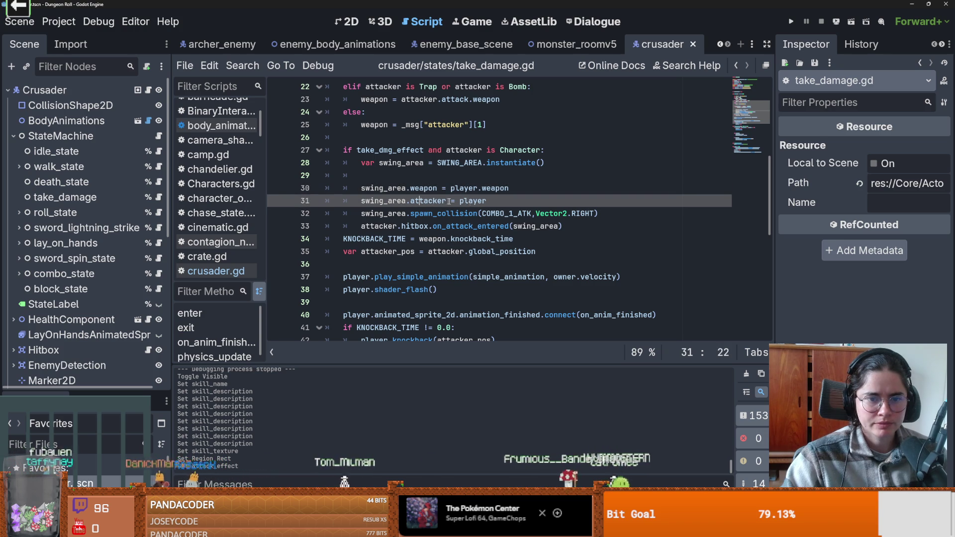
# Inspect the spawn_collision call's Vector2 RIGHT argument and the swing_area hitbox on line 33
pyautogui.click(403, 213)
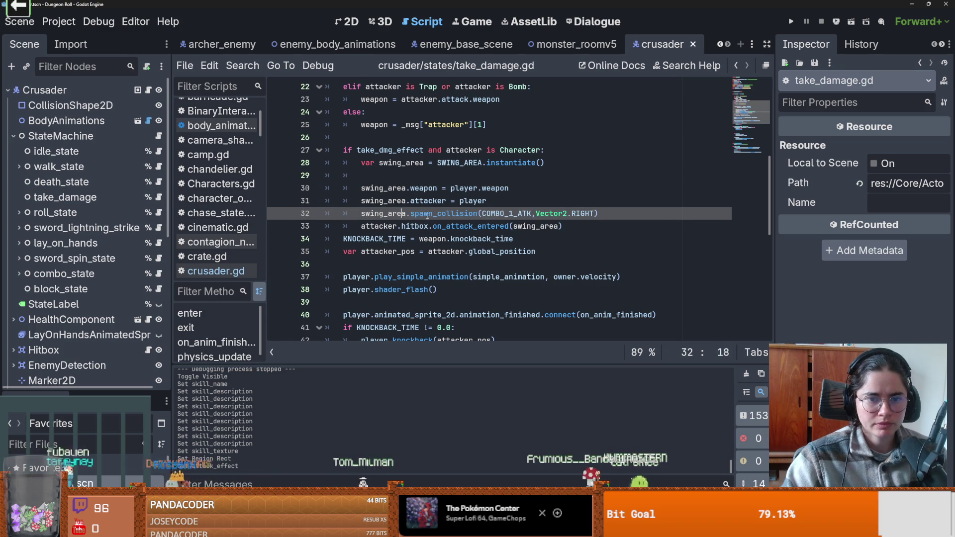
pyautogui.doubleClick(552, 214)
pyautogui.doubleClick(583, 216)
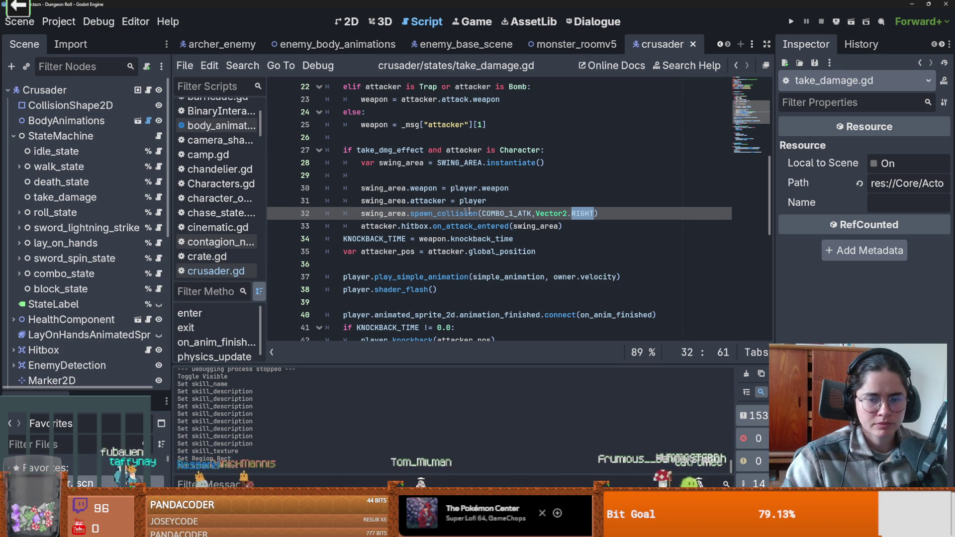
pyautogui.click(404, 227)
pyautogui.press('Right')
pyautogui.press('Right')
pyautogui.press('Right')
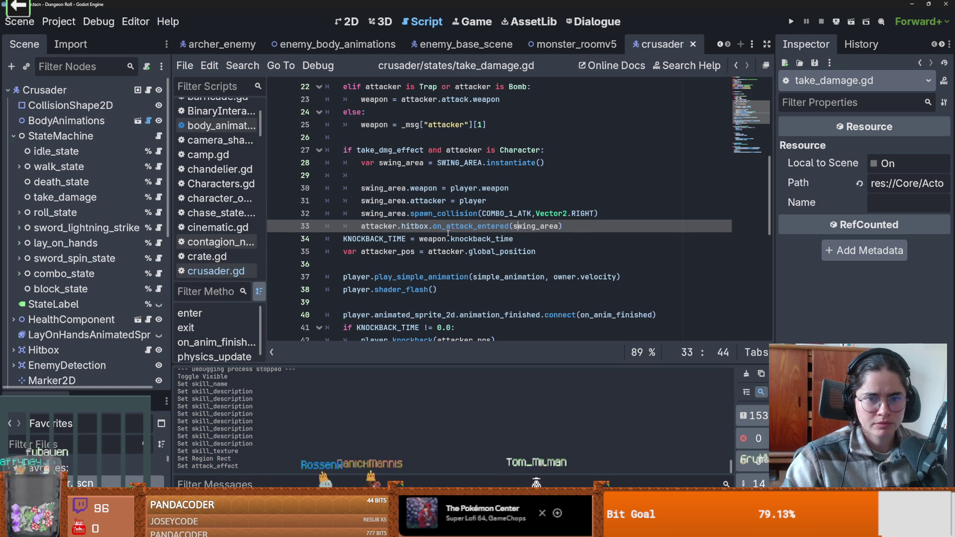
# Open crusader.gd from the Crusader node and scroll through it
pyautogui.scroll(1, 448, 226)
pyautogui.click(148, 90)
pyautogui.scroll(-9, 447, 252)
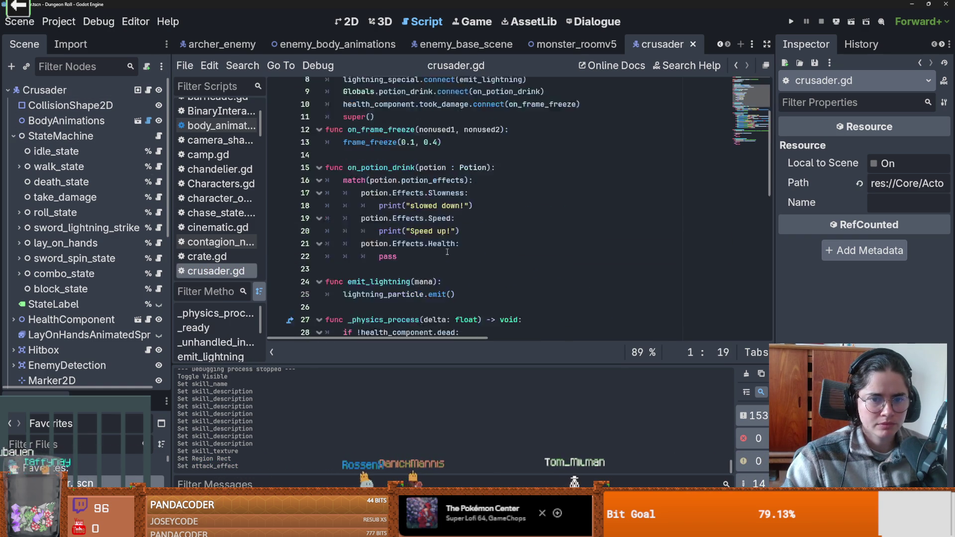
pyautogui.scroll(9, 447, 252)
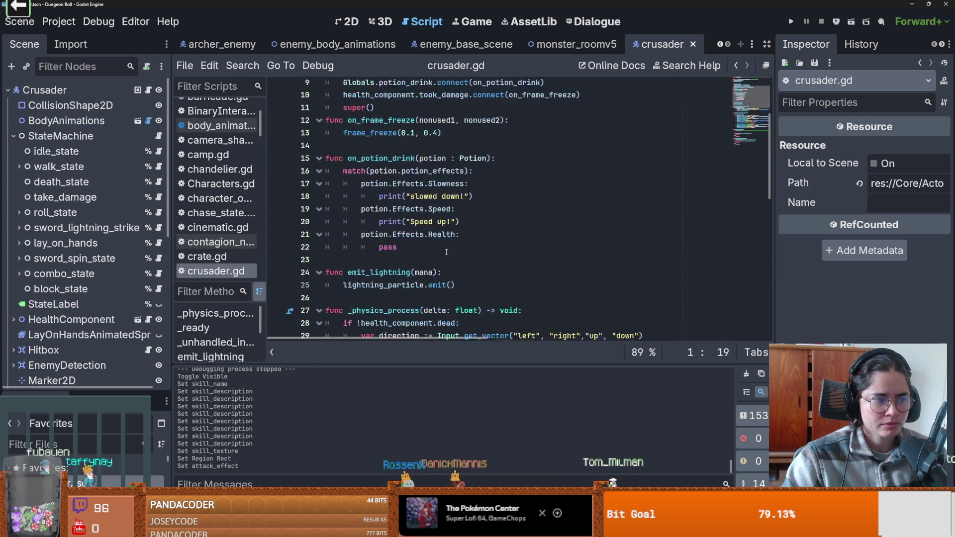
# Replace Radiation with Holy on line 127 of PlayerCharacter.gd and save the script
pyautogui.keyDown('ctrl'); pyautogui.click(406, 96); pyautogui.keyUp('ctrl')
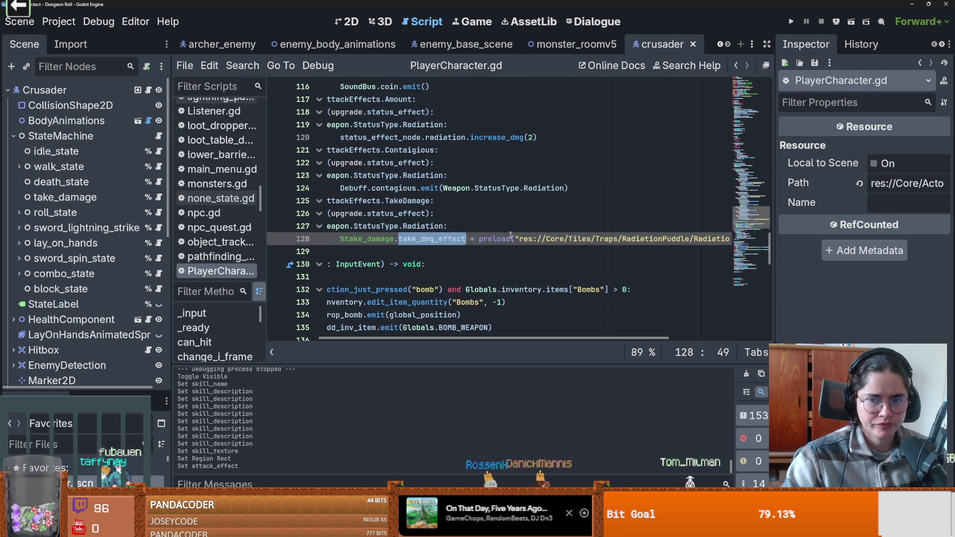
pyautogui.doubleClick(503, 227)
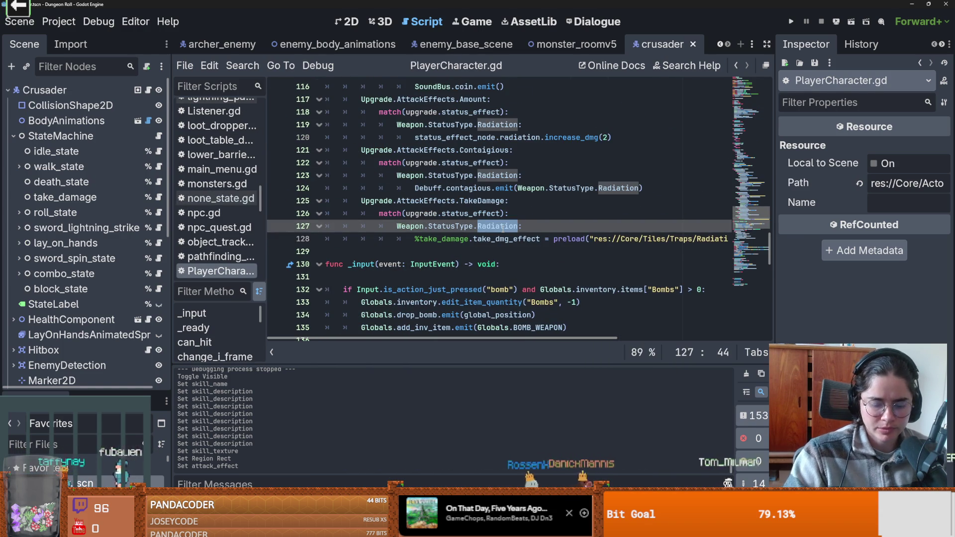
pyautogui.write('Hol')
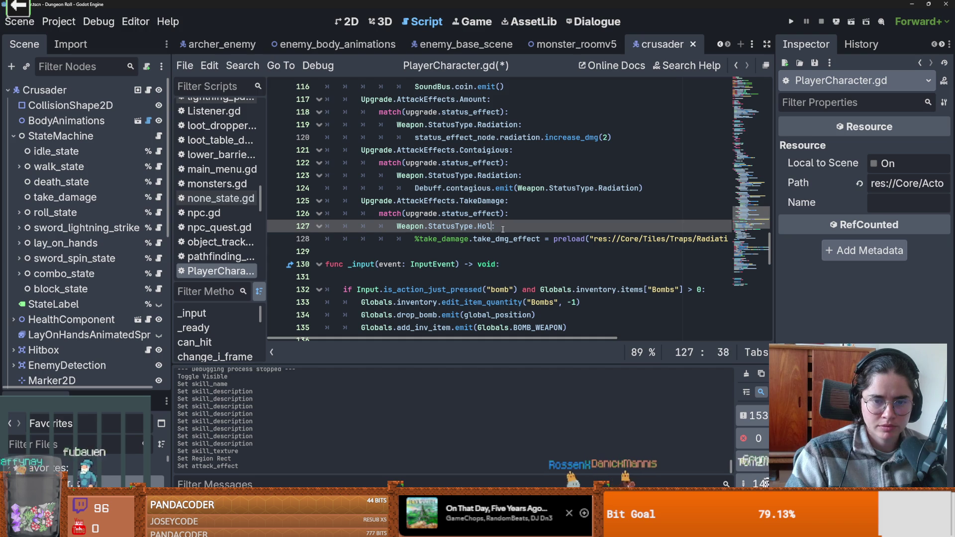
pyautogui.write('H')
pyautogui.press('Return')
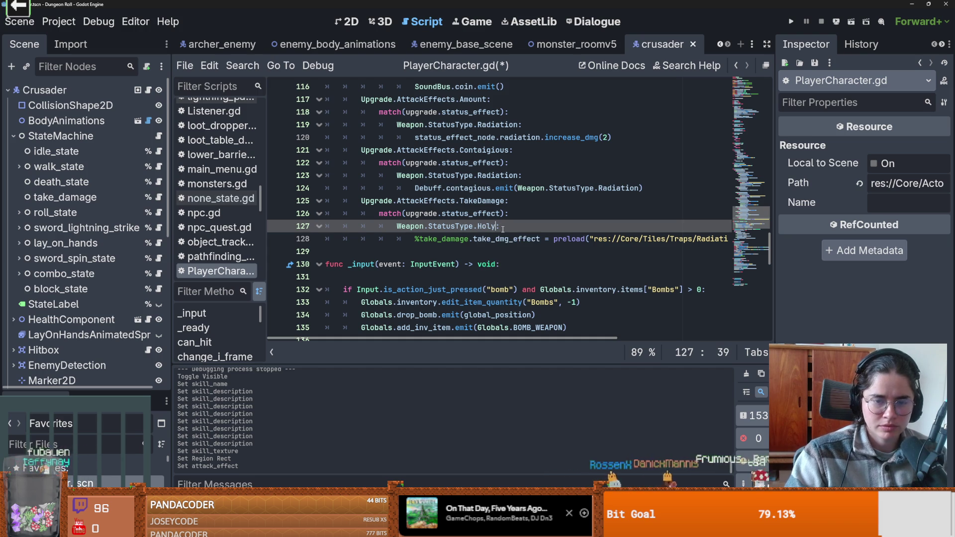
pyautogui.hotkey('ctrl', 's')
pyautogui.moveTo(82, 392); pyautogui.dragTo(82, 94)
pyautogui.scroll(-10, 91, 344)
pyautogui.scroll(5, 91, 368)
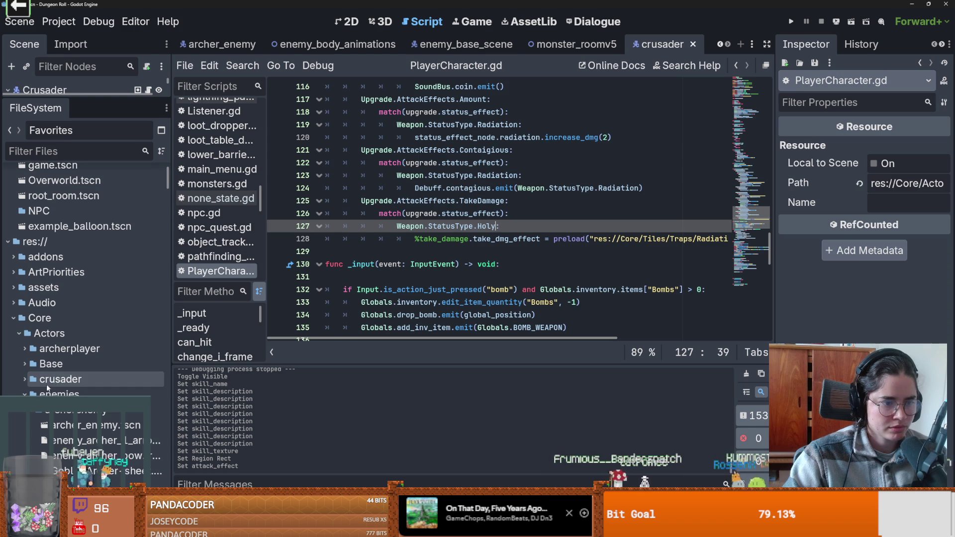
# Collapse the enemies folders and expand NPC > upgrades in the FileSystem dock
pyautogui.doubleClick(43, 394)
pyautogui.scroll(-3, 42, 394)
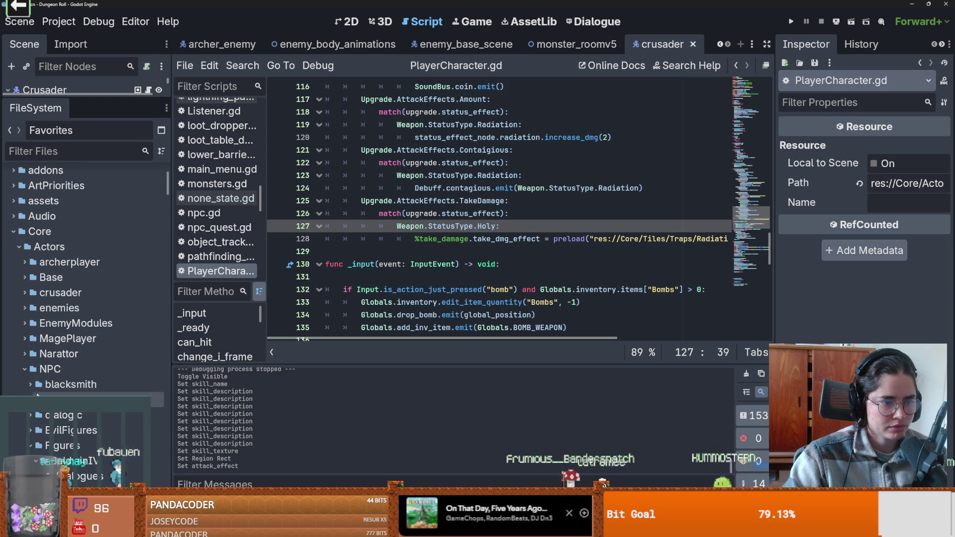
pyautogui.click(23, 370)
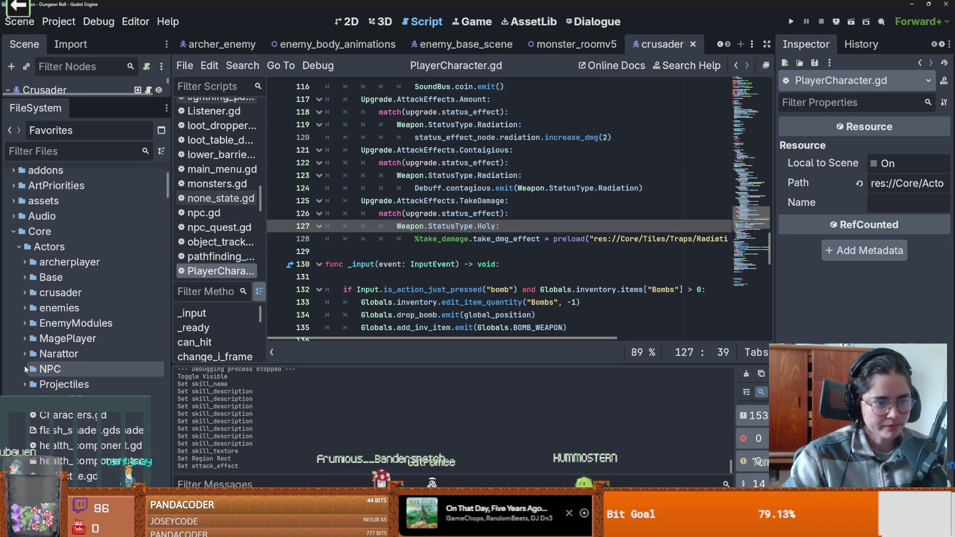
pyautogui.click(22, 308)
pyautogui.click(30, 323)
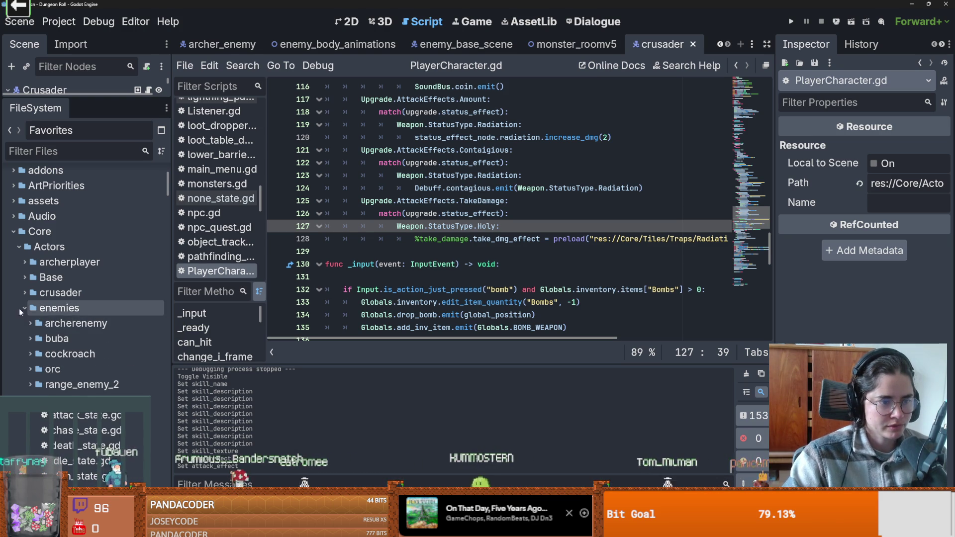
pyautogui.scroll(-1, 55, 416)
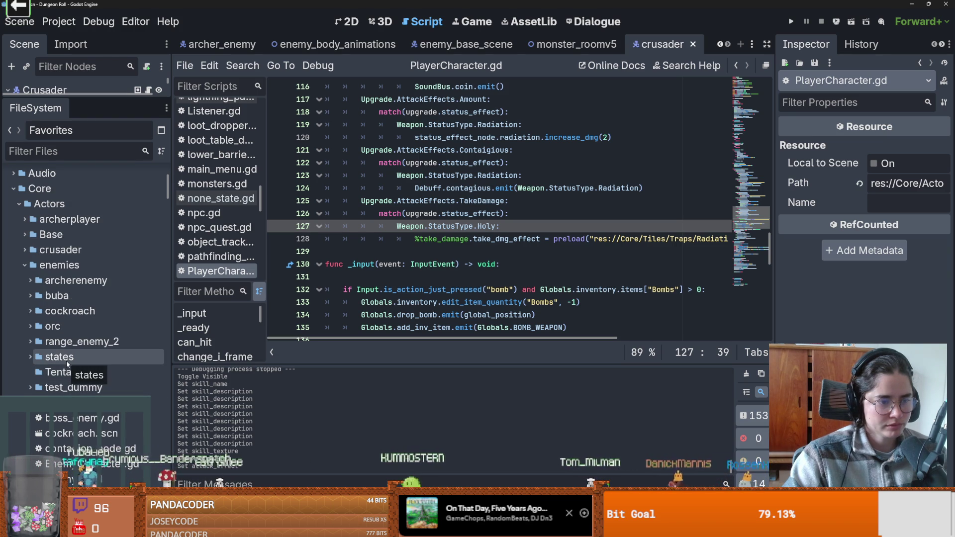
pyautogui.click(23, 266)
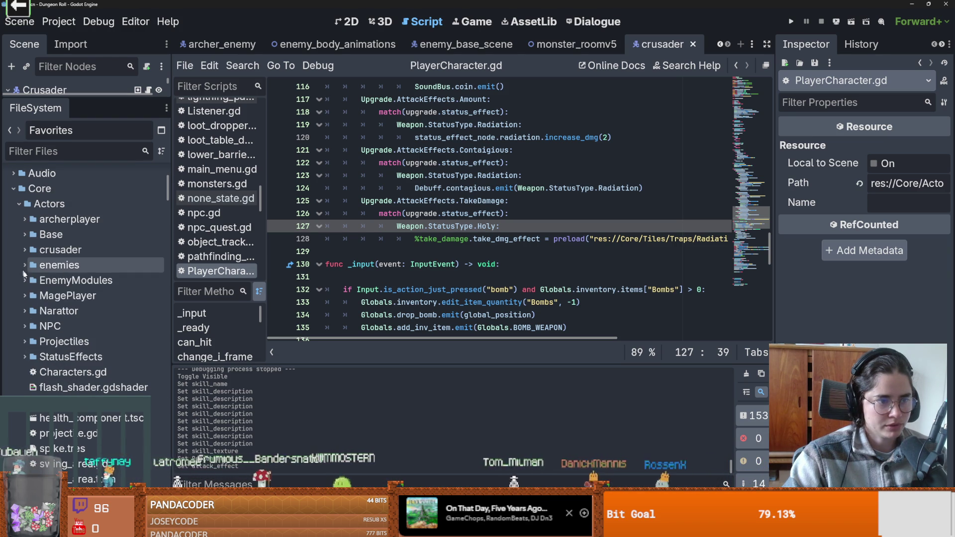
pyautogui.click(24, 326)
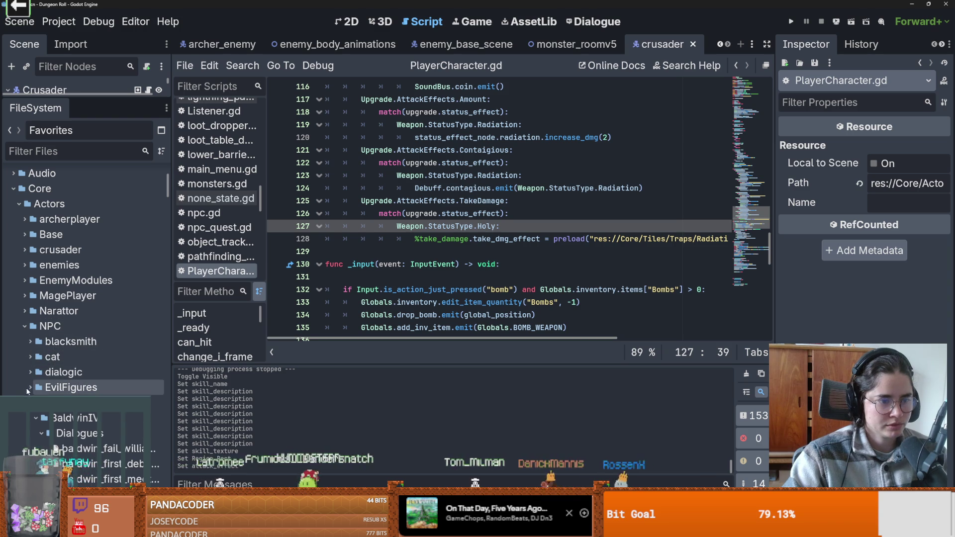
pyautogui.scroll(-3, 87, 353)
pyautogui.scroll(-3, 86, 354)
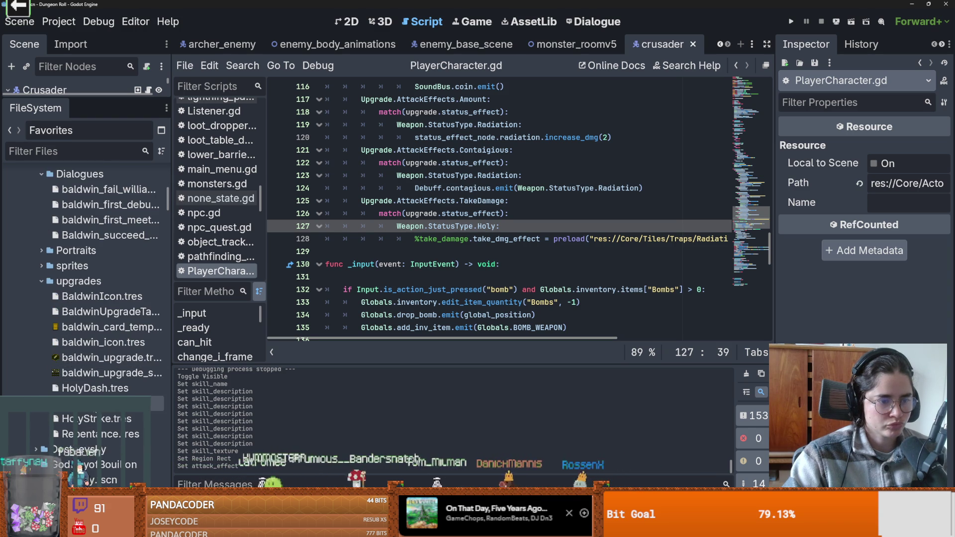
# Open BaldwinUpgradeTable.tres and add Repentance.res as Rds Contents element 3
pyautogui.click(133, 311)
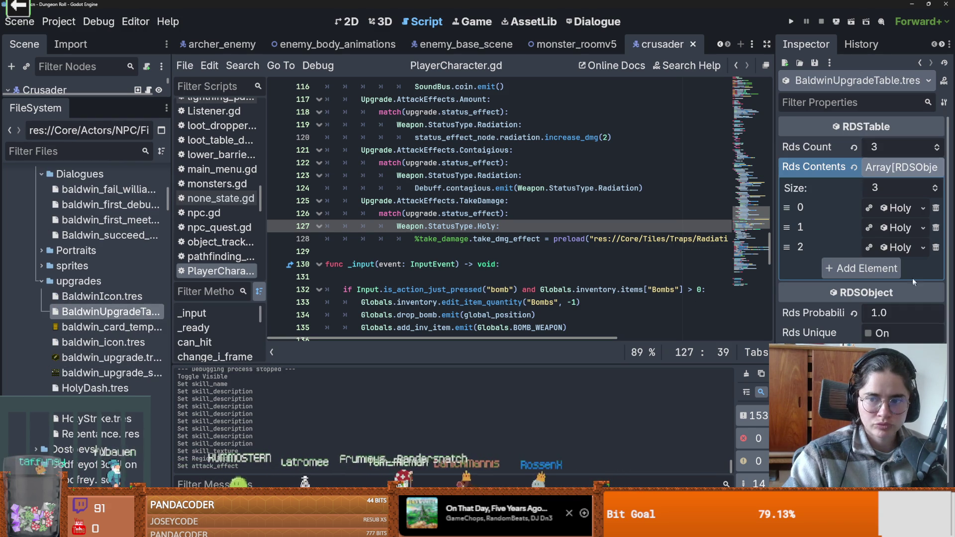
pyautogui.click(935, 187)
pyautogui.moveTo(100, 434); pyautogui.dragTo(883, 263)
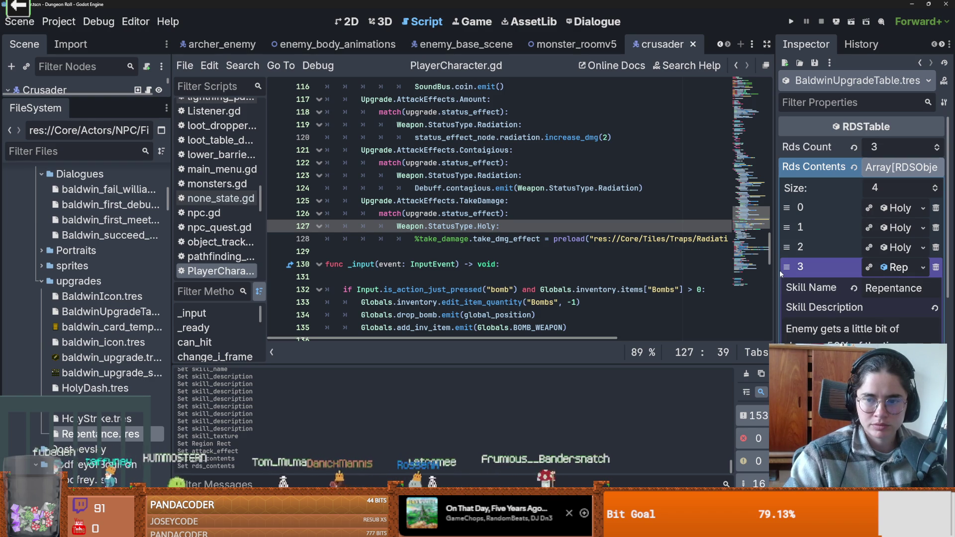
pyautogui.moveTo(774, 270); pyautogui.dragTo(684, 270)
pyautogui.scroll(-5, 794, 323)
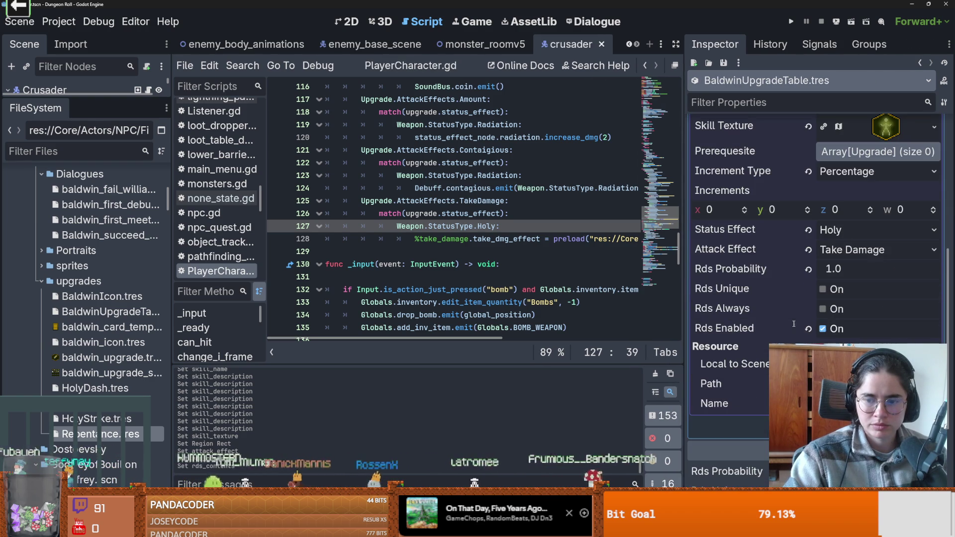
# Run the game, get past the title and armour dialogue, and place the Jerusalem room
pyautogui.click(790, 21)
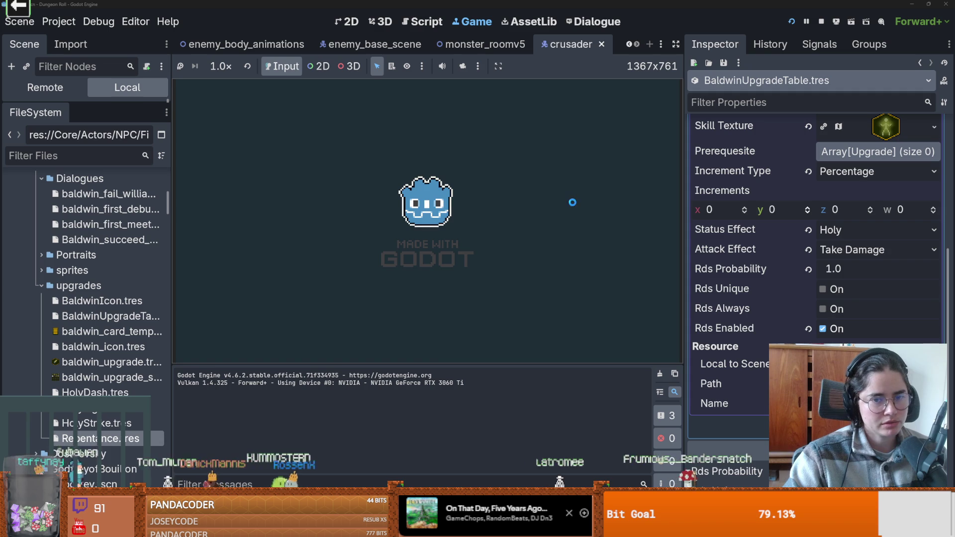
pyautogui.click(485, 219)
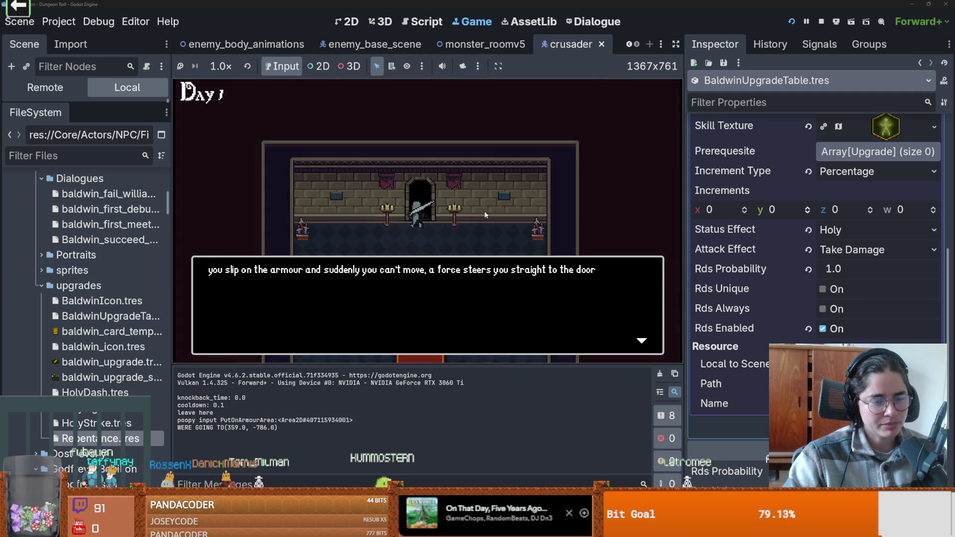
pyautogui.click(485, 207)
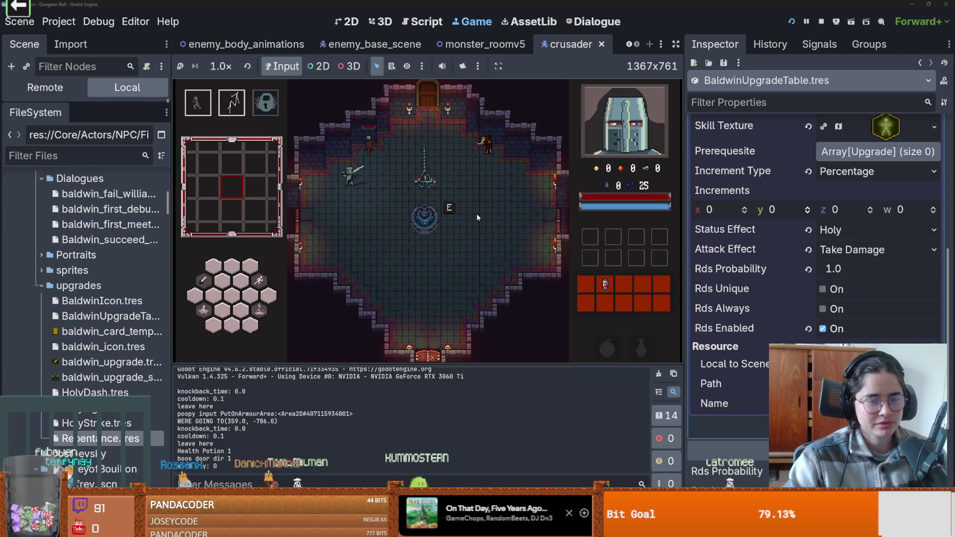
pyautogui.press('e')
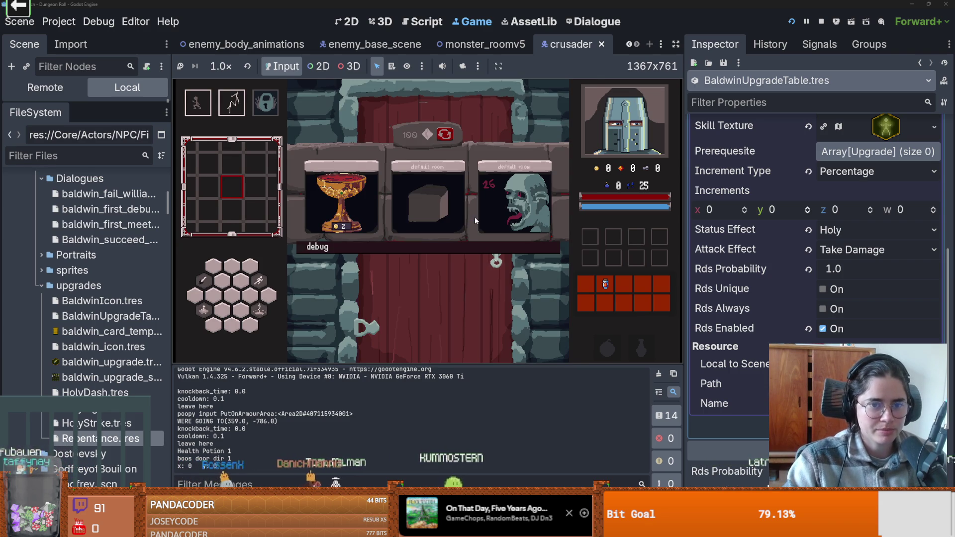
pyautogui.scroll(-4, 450, 283)
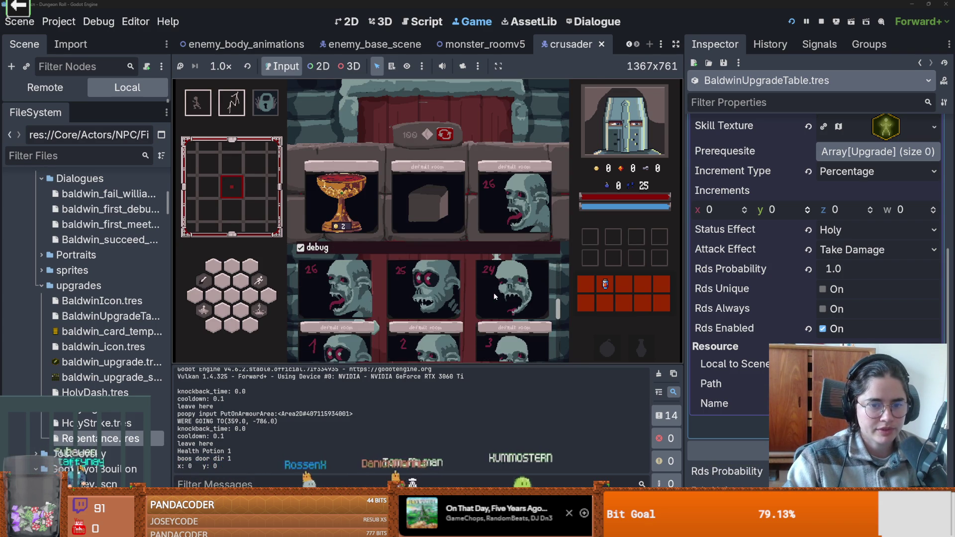
pyautogui.click(448, 282)
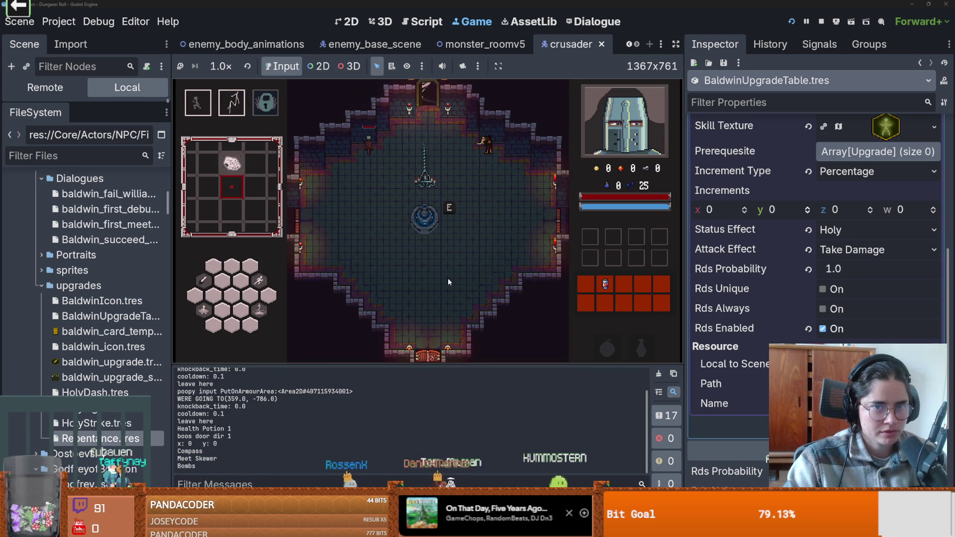
# Enter Jerusalem and kill the enemy with a lightning attack and a three-hit combo
pyautogui.press('w')
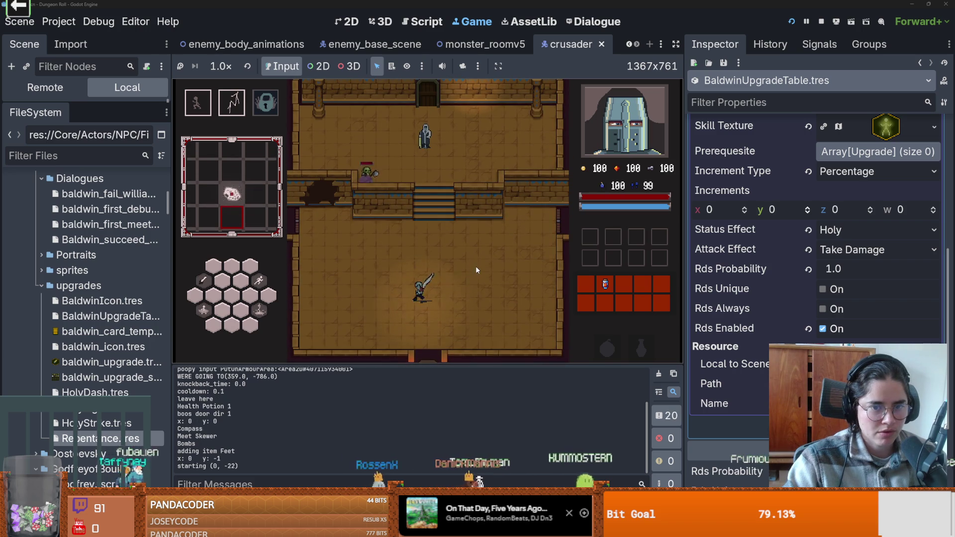
pyautogui.press('w')
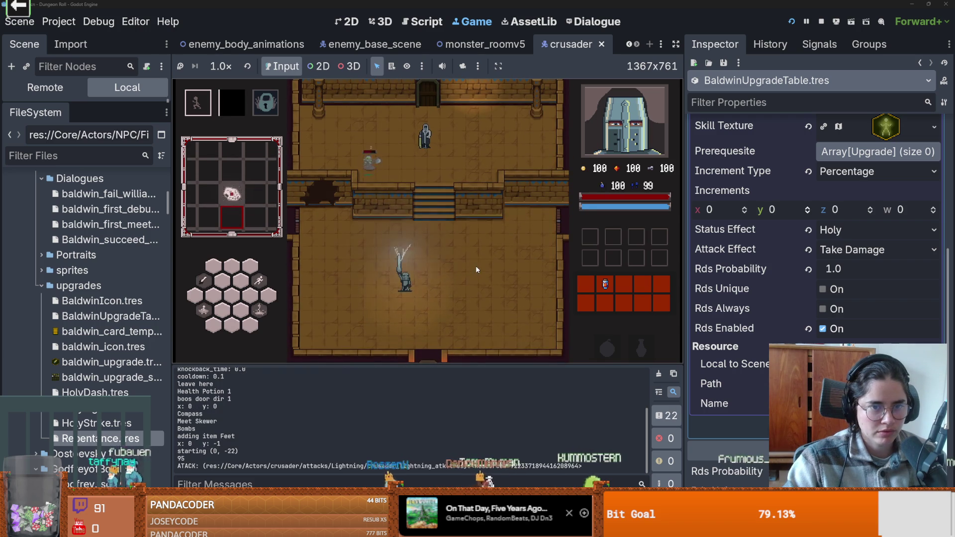
pyautogui.rightClick(448, 247)
pyautogui.press('w')
pyautogui.click(390, 190)
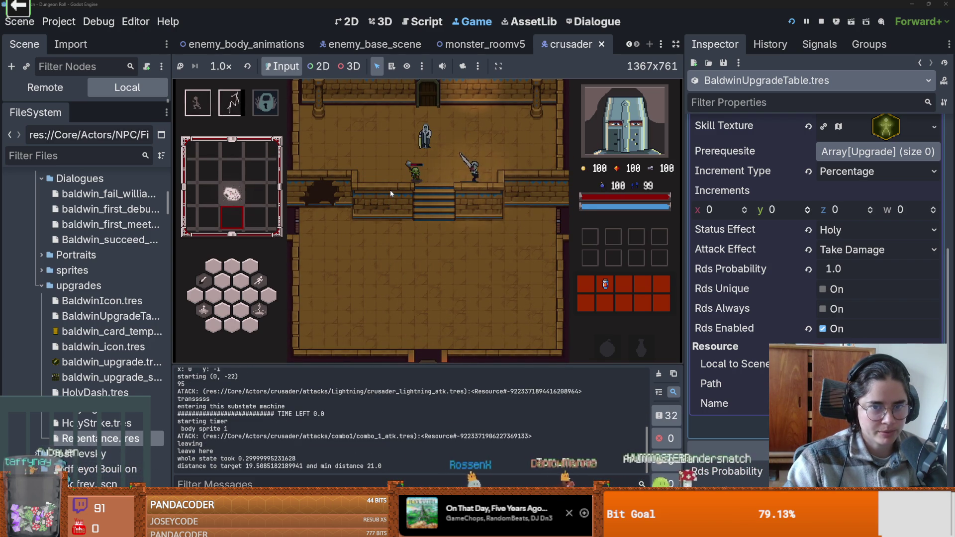
pyautogui.click(380, 190)
pyautogui.click(380, 190)
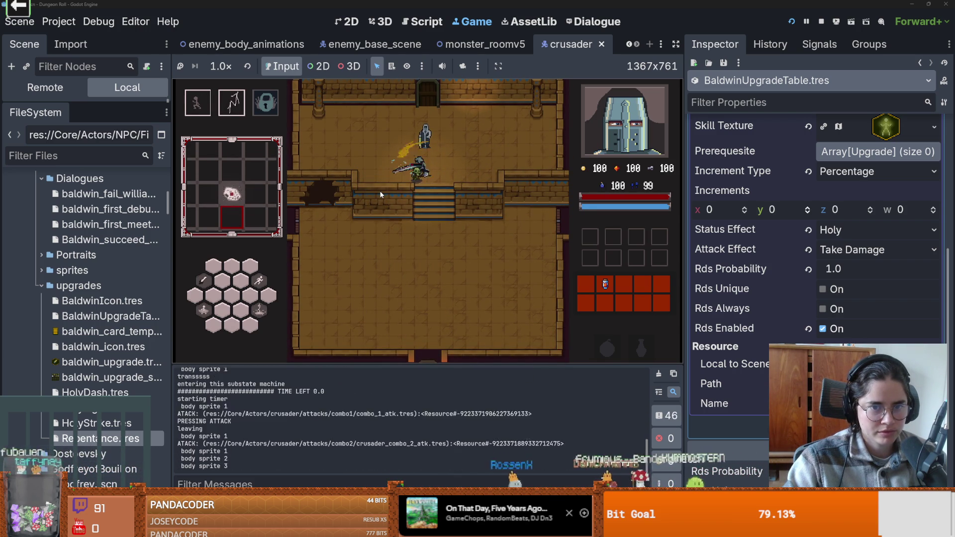
# Talk to Baldwin and choose Baldwin Upgrades to show the upgrade cards
pyautogui.press('e')
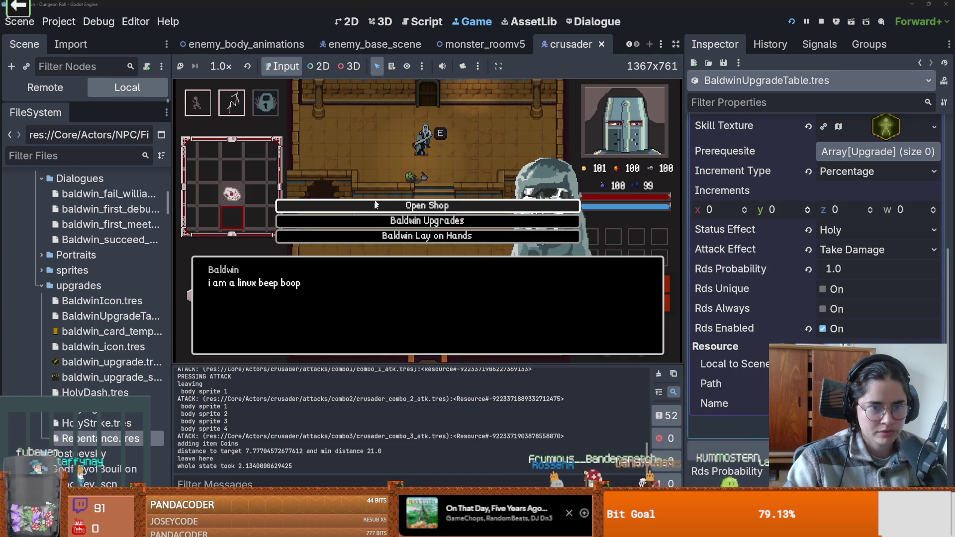
pyautogui.click(441, 228)
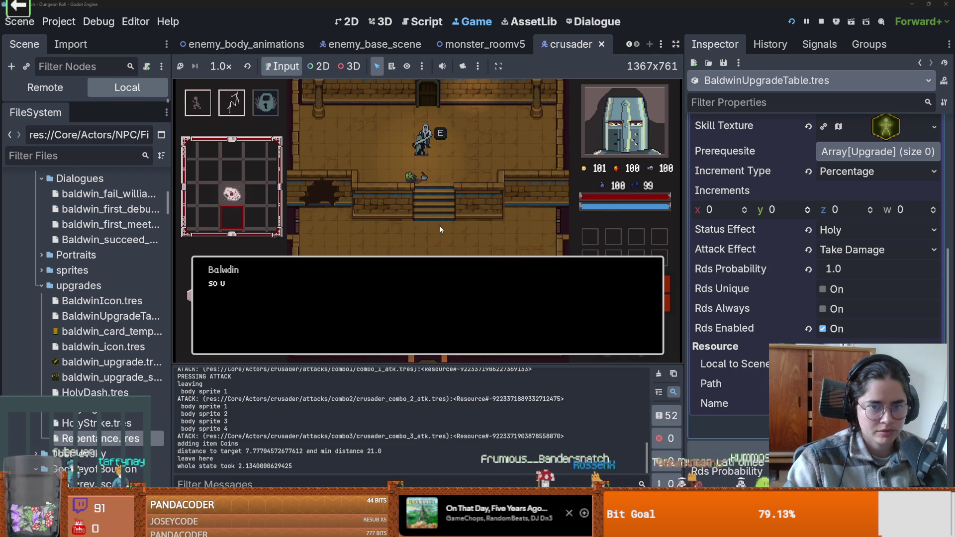
pyautogui.click(441, 230)
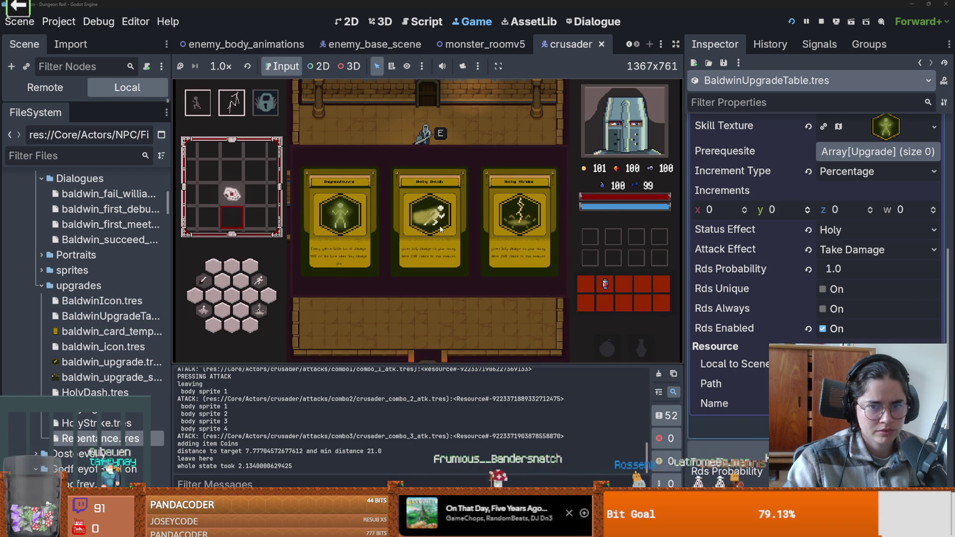
# Take Repentance, unlock the top door, and enter a new room until the debugger halts
pyautogui.press('Left')
pyautogui.press('Return')
pyautogui.press('Up')
pyautogui.press('e')
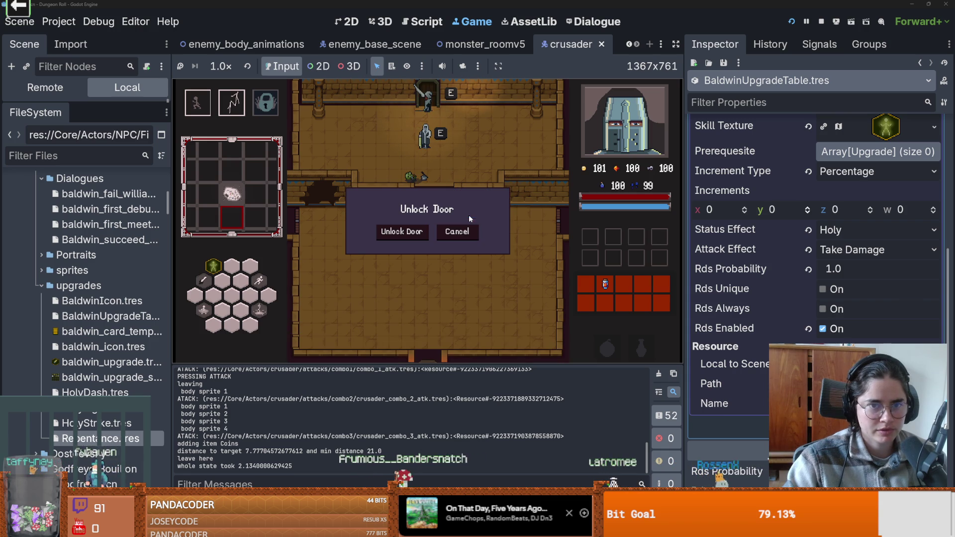
pyautogui.click(421, 232)
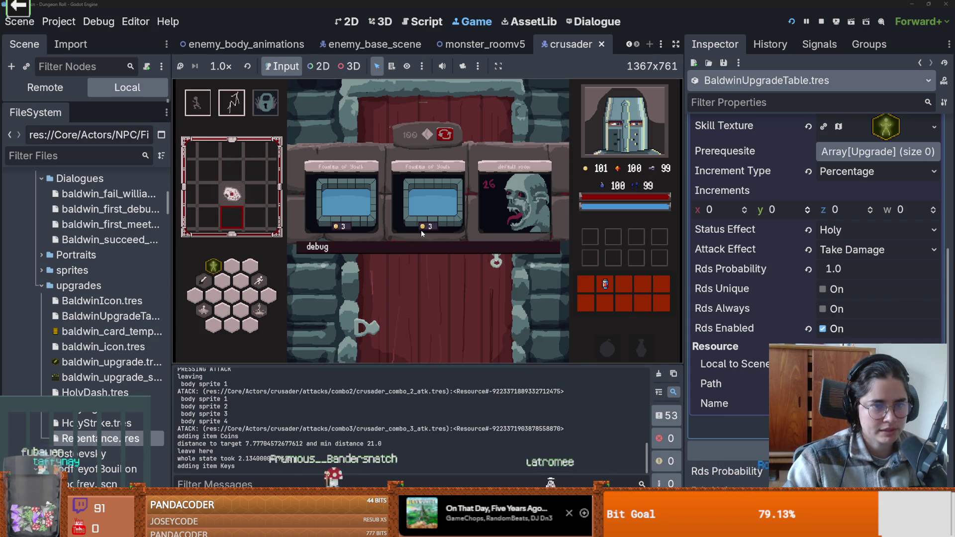
pyautogui.click(512, 208)
pyautogui.press('e')
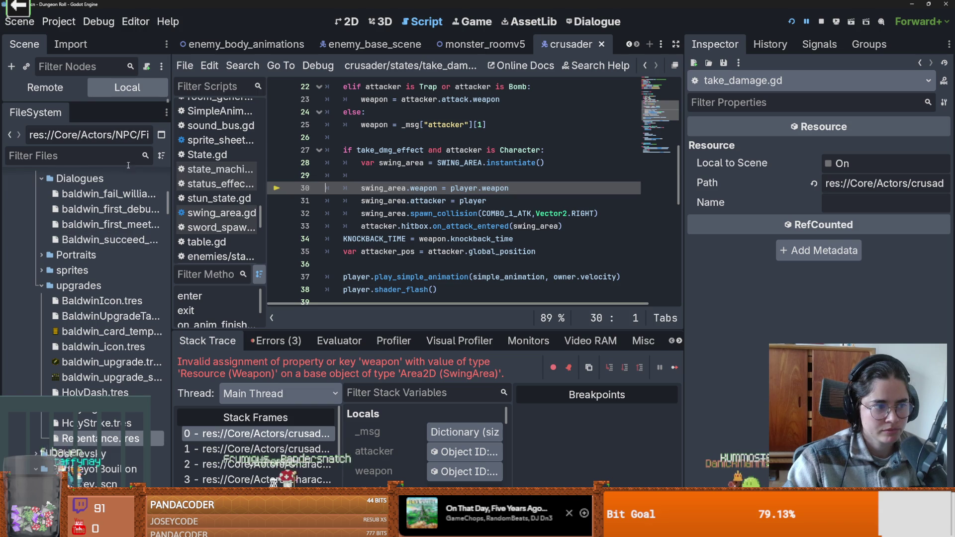
# Filter FileSystem by 'swing', open swing_area.gd, and enlarge the scene dock above the files
pyautogui.click(101, 154)
pyautogui.write('swing')
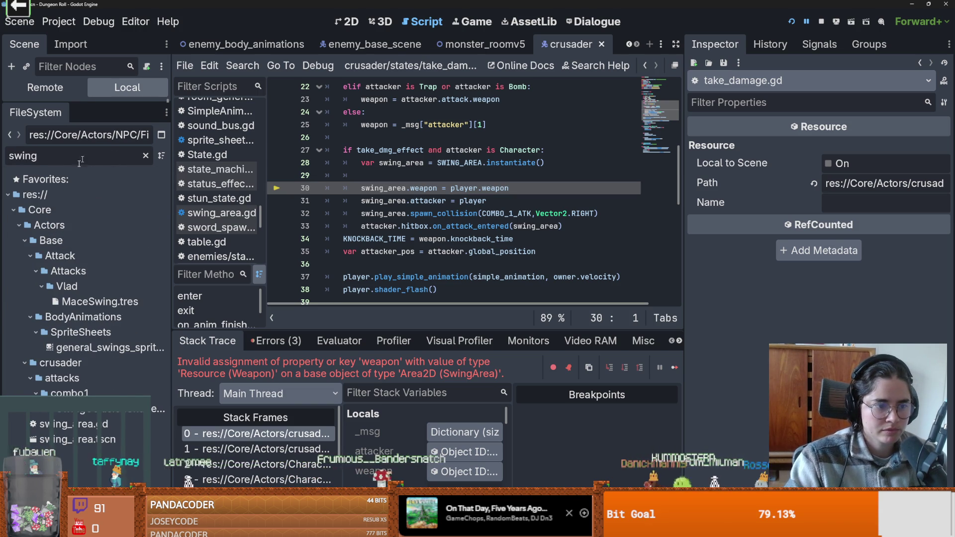
pyautogui.doubleClick(71, 425)
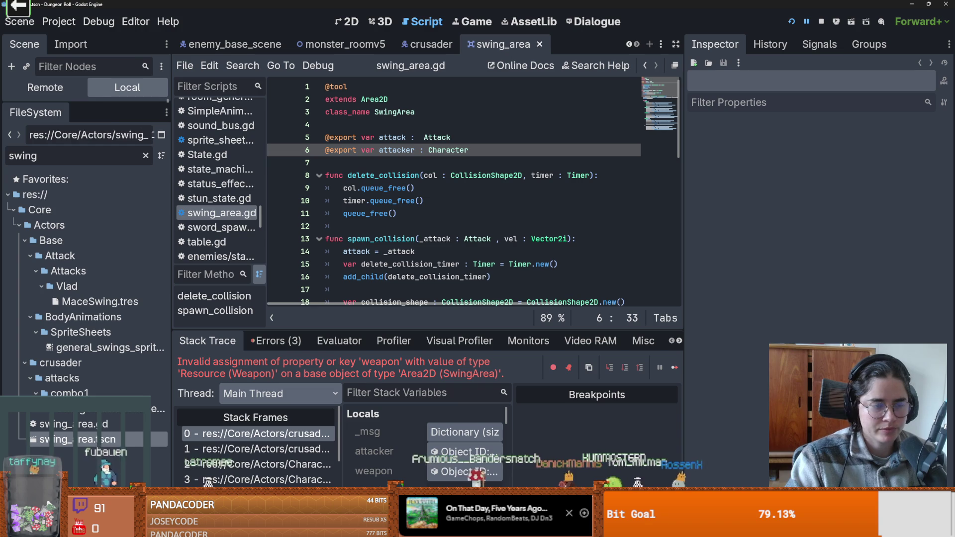
pyautogui.moveTo(118, 103)
pyautogui.mouseDown()
pyautogui.moveTo(107, 218)
pyautogui.moveTo(102, 173)
pyautogui.mouseUp()
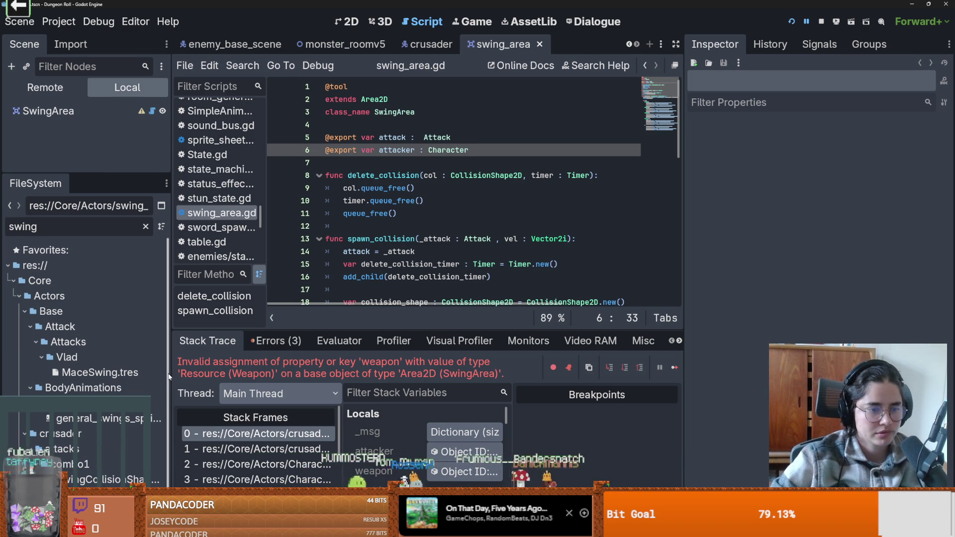
pyautogui.scroll(-1, 168, 371)
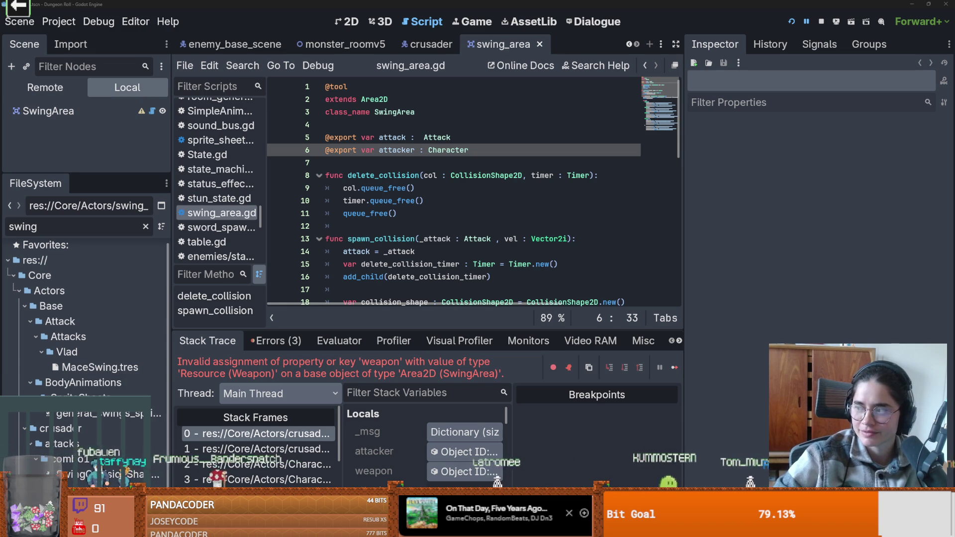
pyautogui.hotkey('alt', 'Tab')
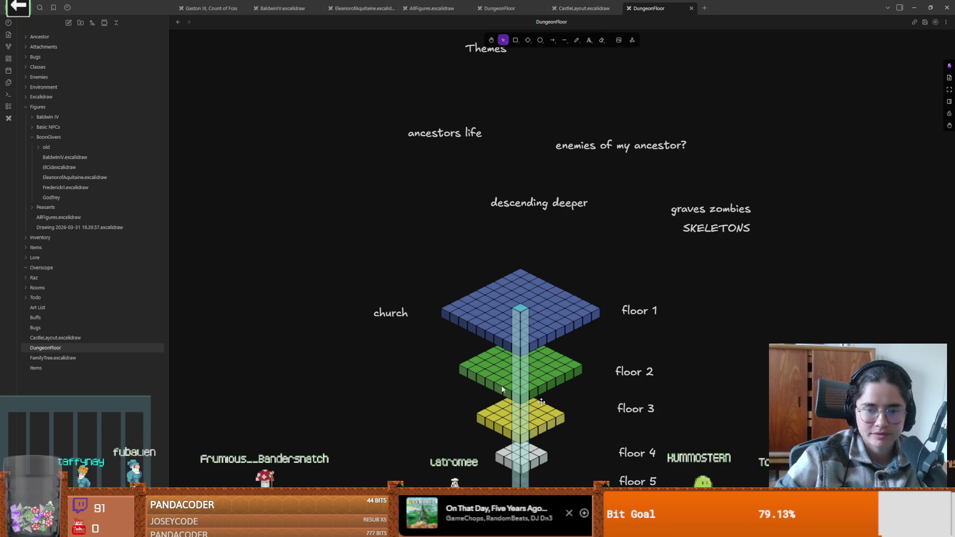
# Drag the 'floor 5' label up beside the floor column and compare it with floors 1, 3, 4
pyautogui.moveTo(548, 407)
pyautogui.mouseDown()
pyautogui.moveTo(516, 408)
pyautogui.moveTo(565, 404)
pyautogui.moveTo(437, 414)
pyautogui.moveTo(475, 408)
pyautogui.mouseUp()
pyautogui.click(555, 376)
pyautogui.click(553, 332)
pyautogui.click(557, 235)
pyautogui.click(553, 332)
pyautogui.click(555, 376)
pyautogui.click(557, 233)
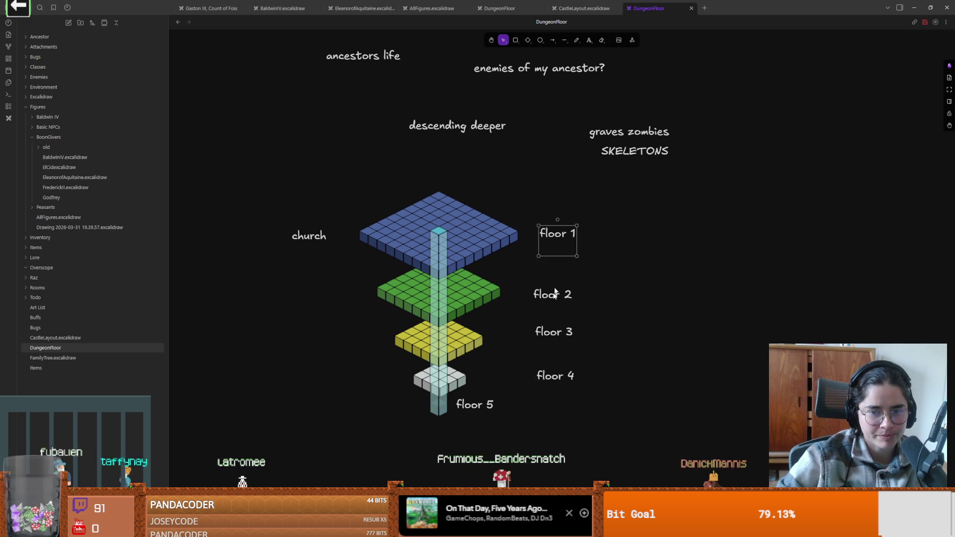
pyautogui.click(613, 235)
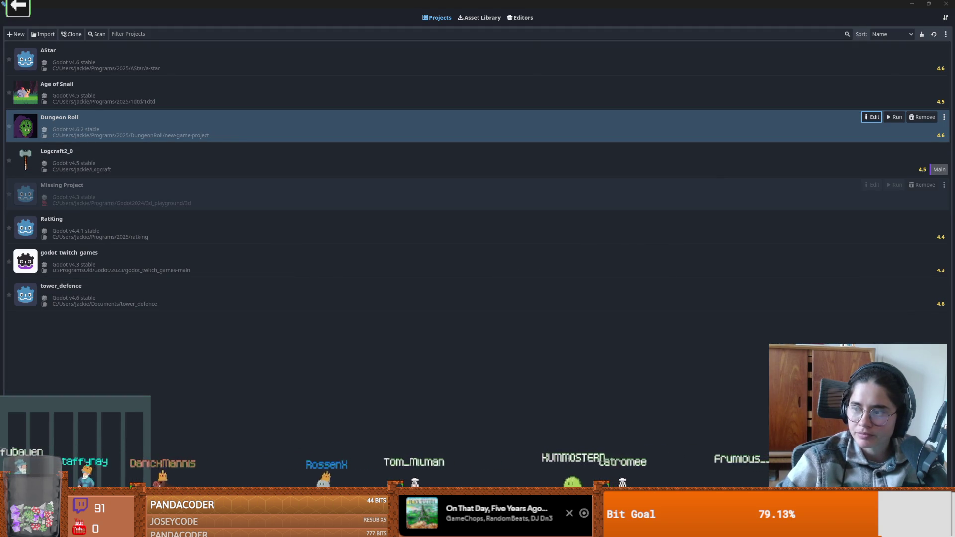
# Switch from the Godot Project Manager back to Obsidian's DungeonFloor Excalidraw drawing
pyautogui.hotkey('alt', 'Tab')
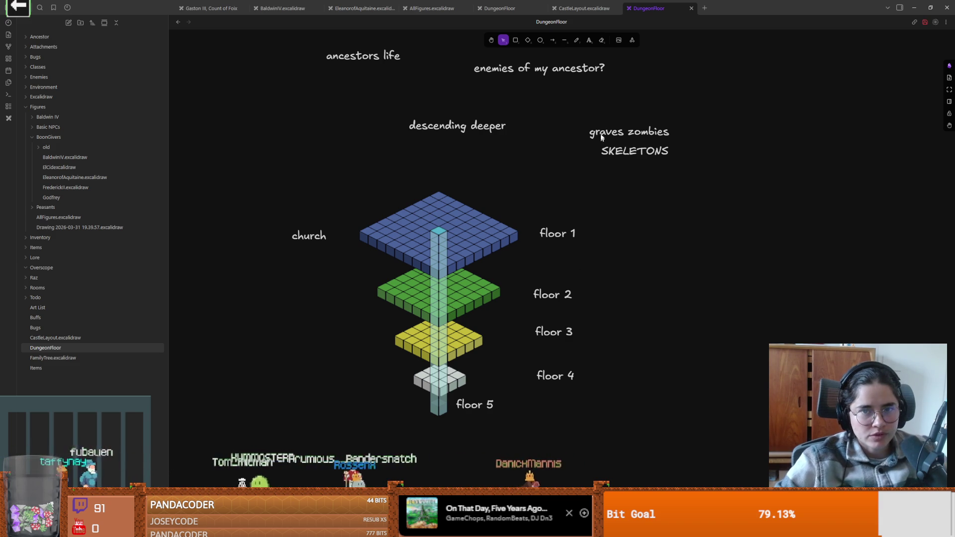
# Add a text label listing Greed, Lust and Sloth below SKELETONS, then return to Godot
pyautogui.press('t')
pyautogui.click(638, 185)
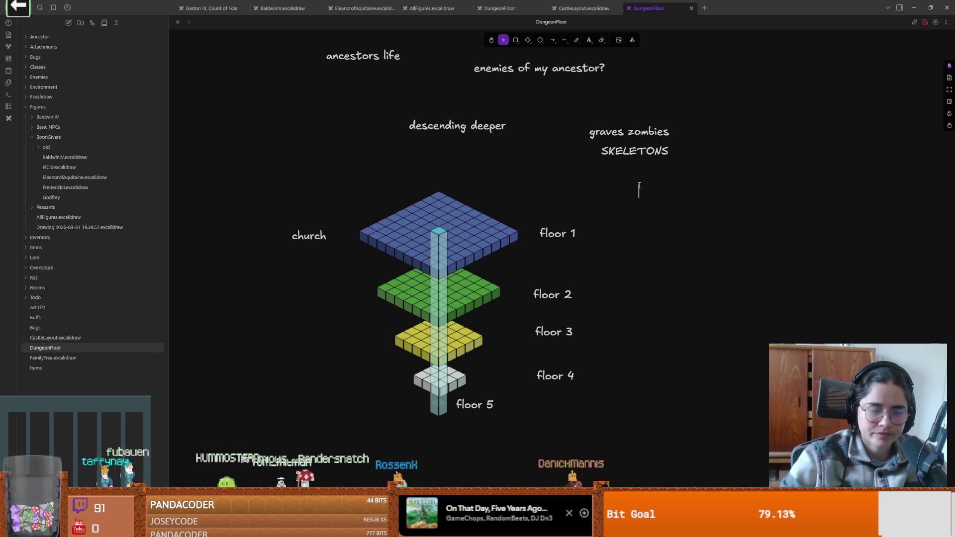
pyautogui.write('Greed')
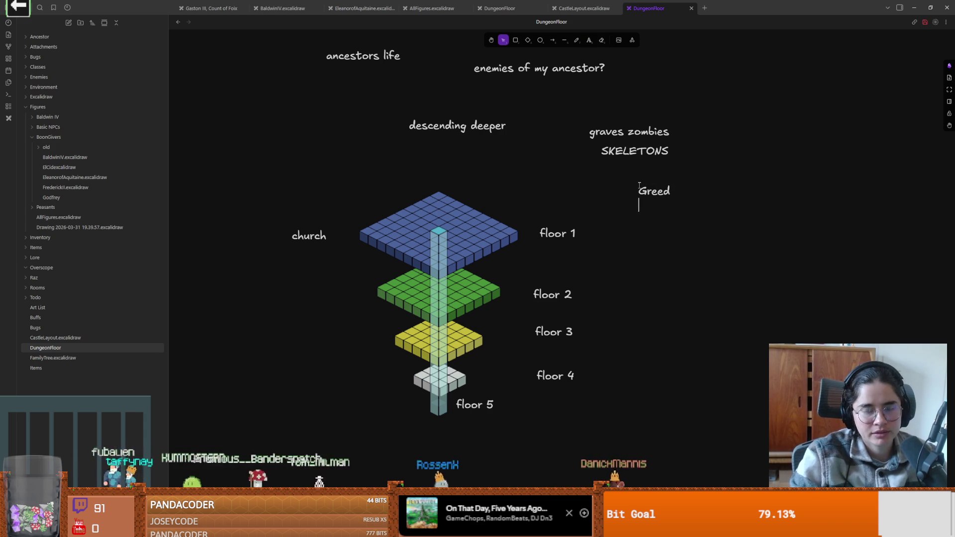
pyautogui.write(' Lust')
pyautogui.press('Return')
pyautogui.write('Sloth')
pyautogui.press('Return')
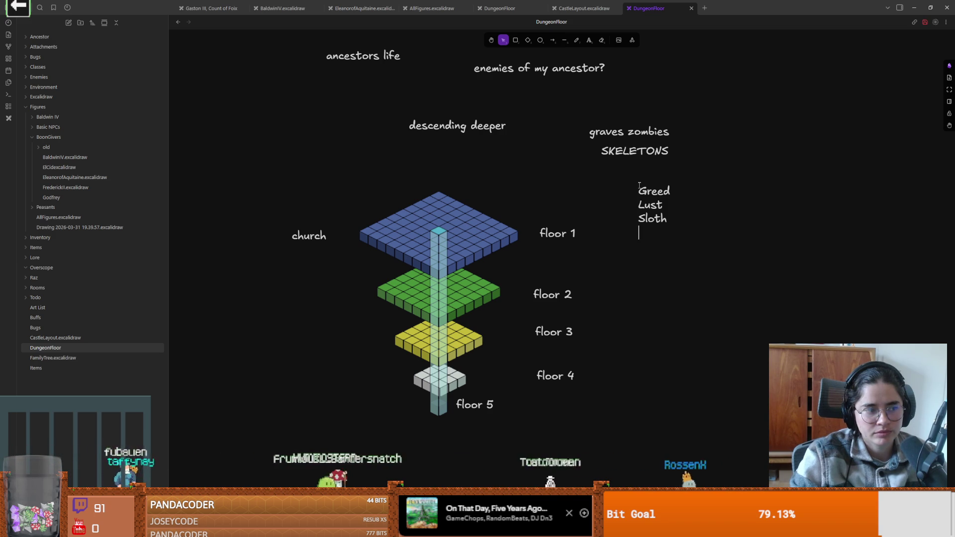
pyautogui.hotkey('alt', 'Tab')
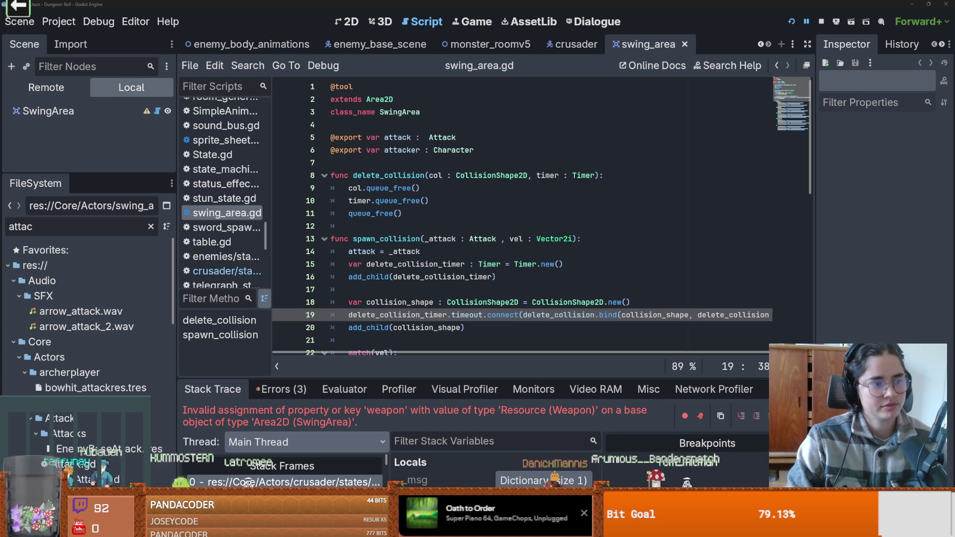
# Review the delete_collision and spawn_collision functions in swing_area.gd and save the script
pyautogui.click(634, 171)
pyautogui.hotkey('ctrl', 's')
pyautogui.scroll(-1, 497, 199)
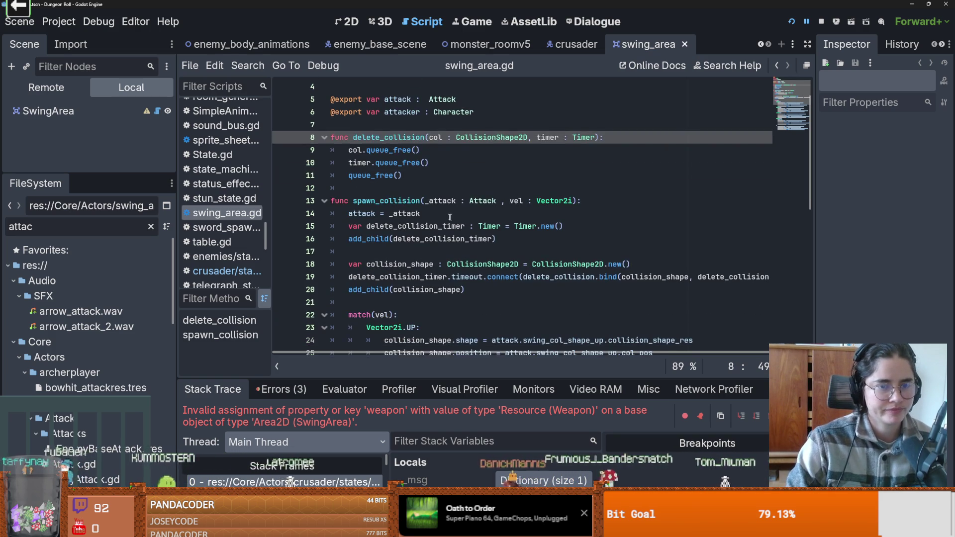
pyautogui.click(465, 201)
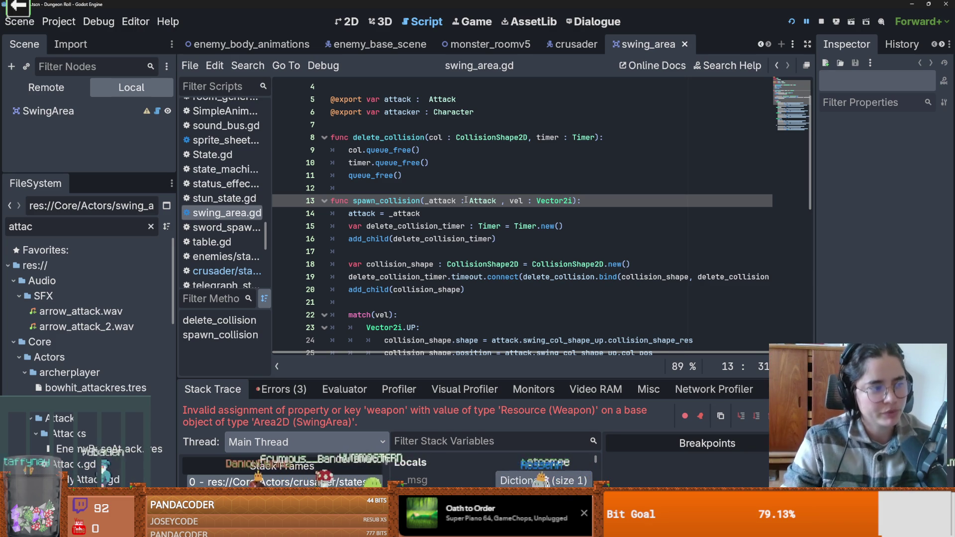
pyautogui.click(399, 190)
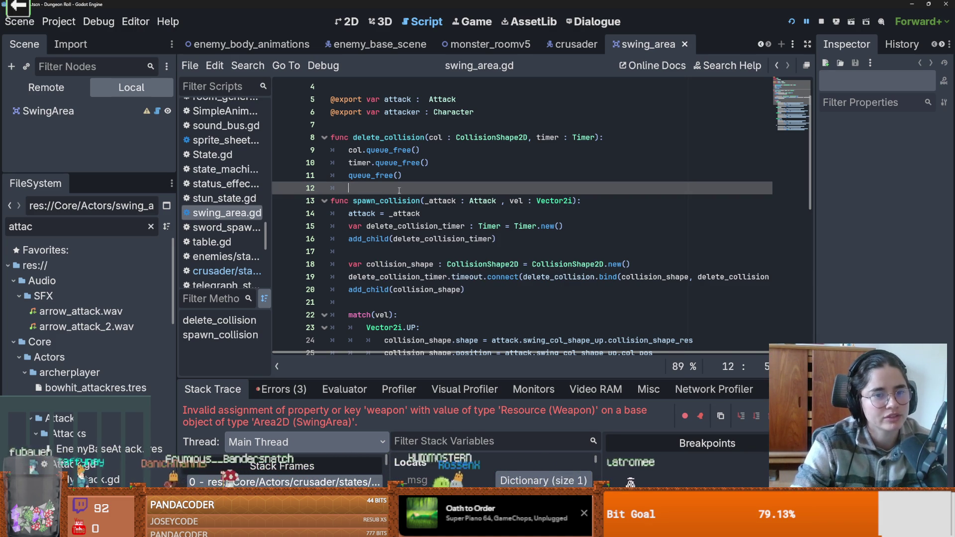
pyautogui.hotkey('ctrl', 's')
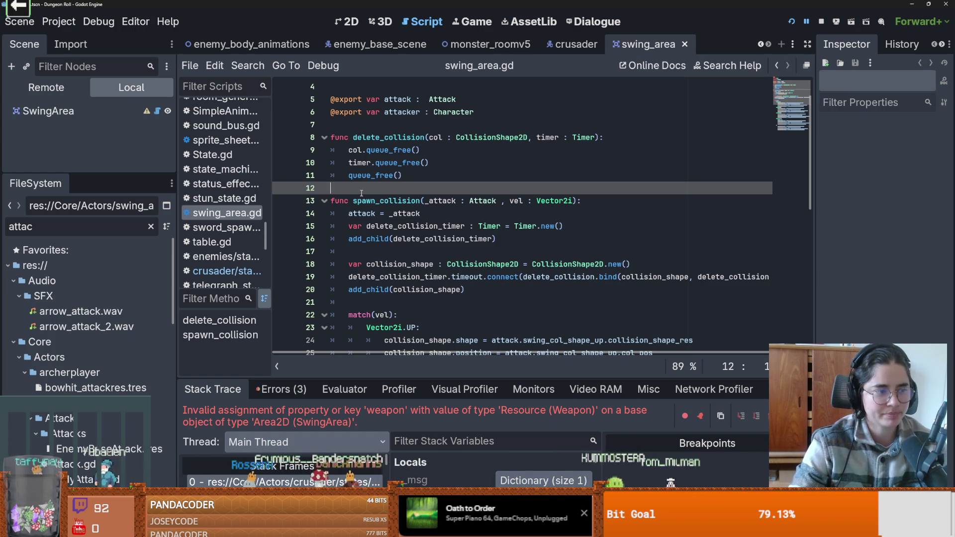
pyautogui.moveTo(357, 208)
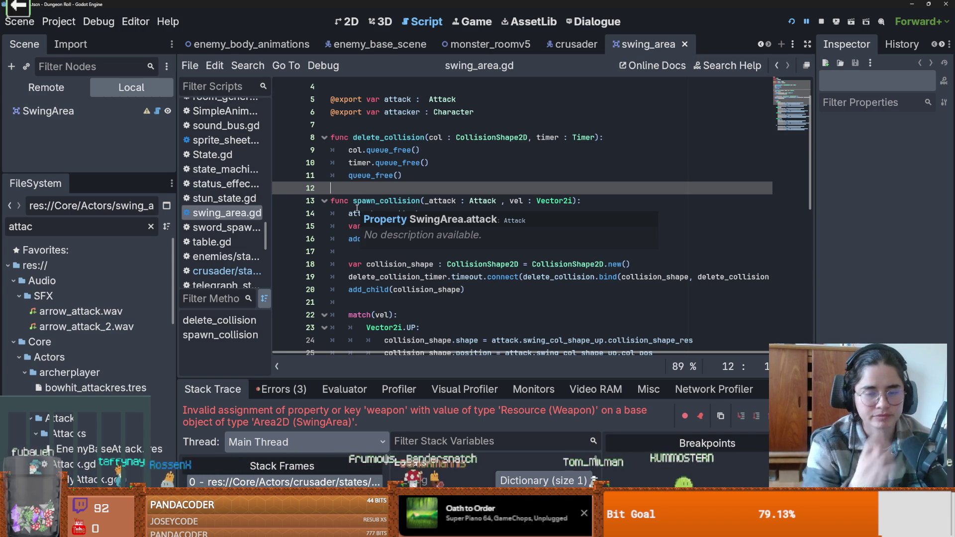
pyautogui.hotkey('ctrl', 's')
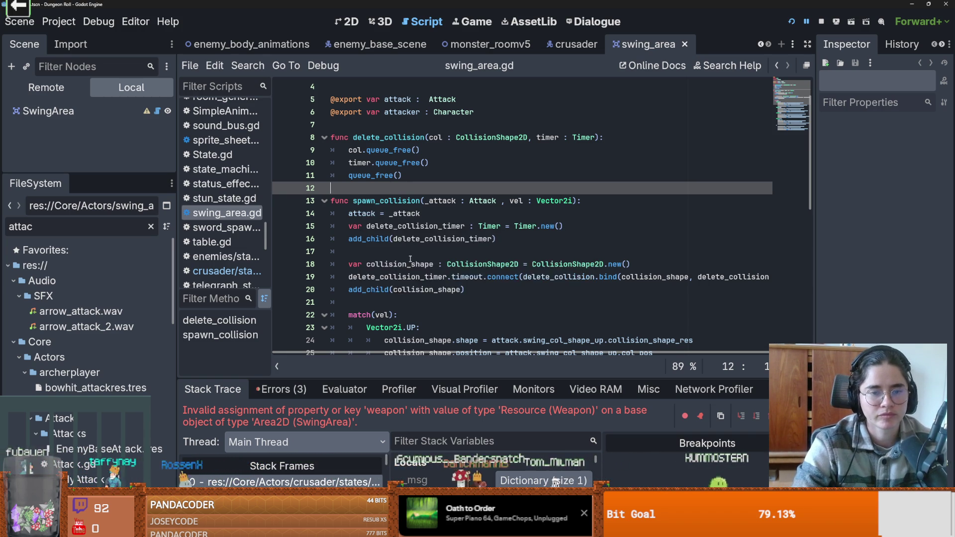
# Delete the stray indent on blank line 21 before match(vel), then switch to Obsidian
pyautogui.scroll(-1, 410, 259)
pyautogui.scroll(-2, 410, 258)
pyautogui.scroll(2, 398, 261)
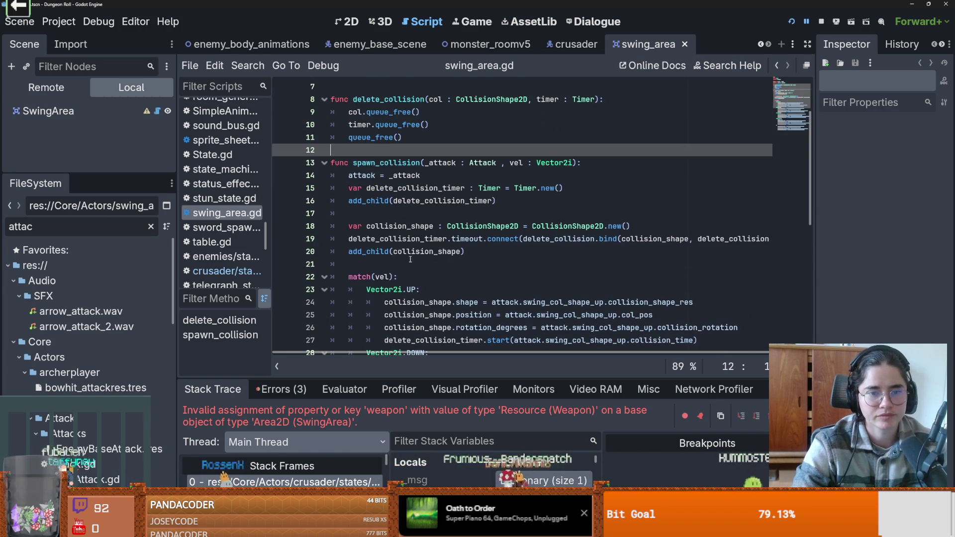
pyautogui.click(359, 264)
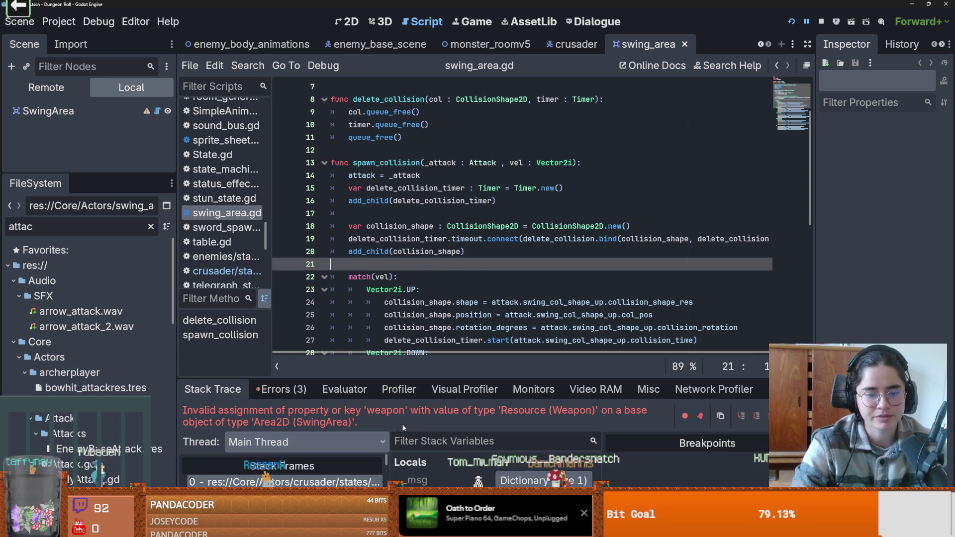
pyautogui.press('BackSpace')
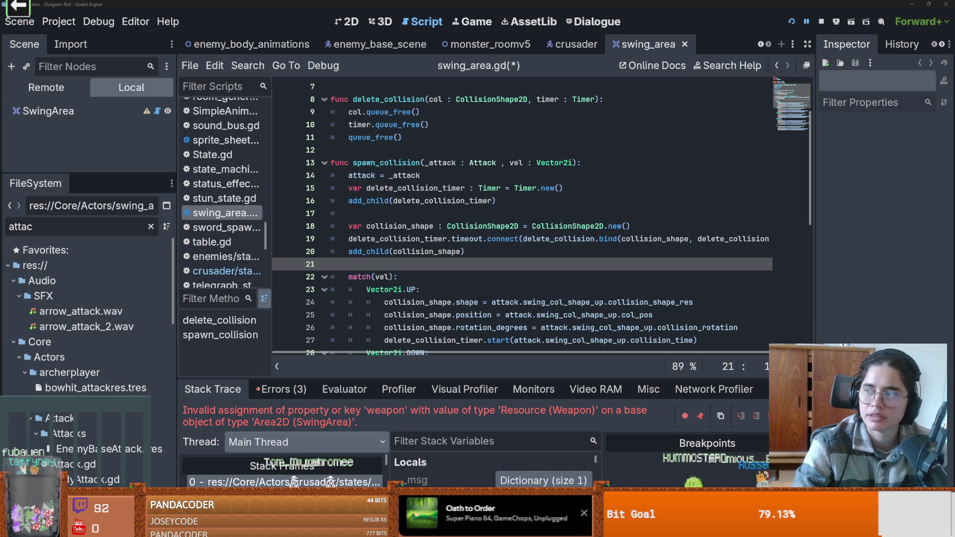
pyautogui.hotkey('alt', 'Tab')
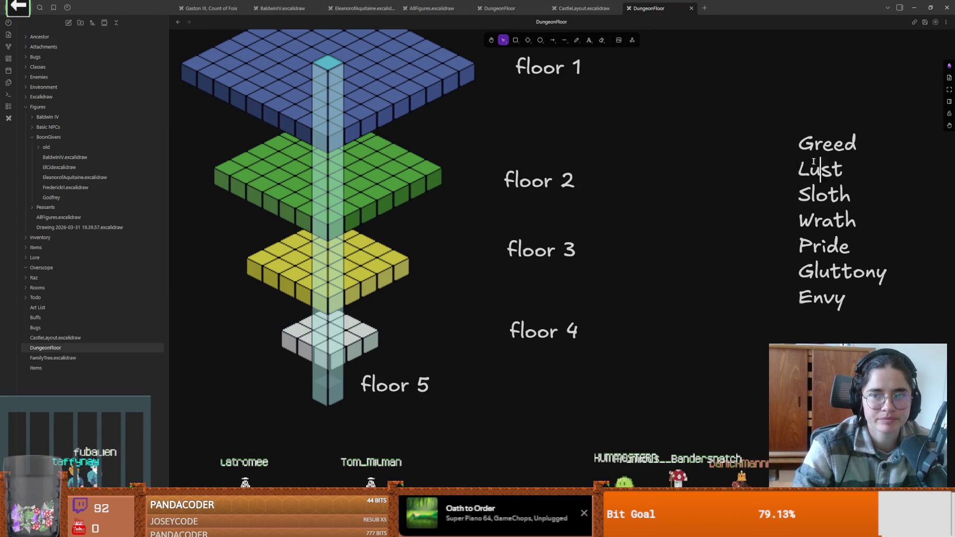
# Move the Greed–Envy word list up and left beside the floor labels
pyautogui.moveTo(808, 144)
pyautogui.mouseDown()
pyautogui.moveTo(745, 108)
pyautogui.moveTo(663, 95)
pyautogui.mouseUp()
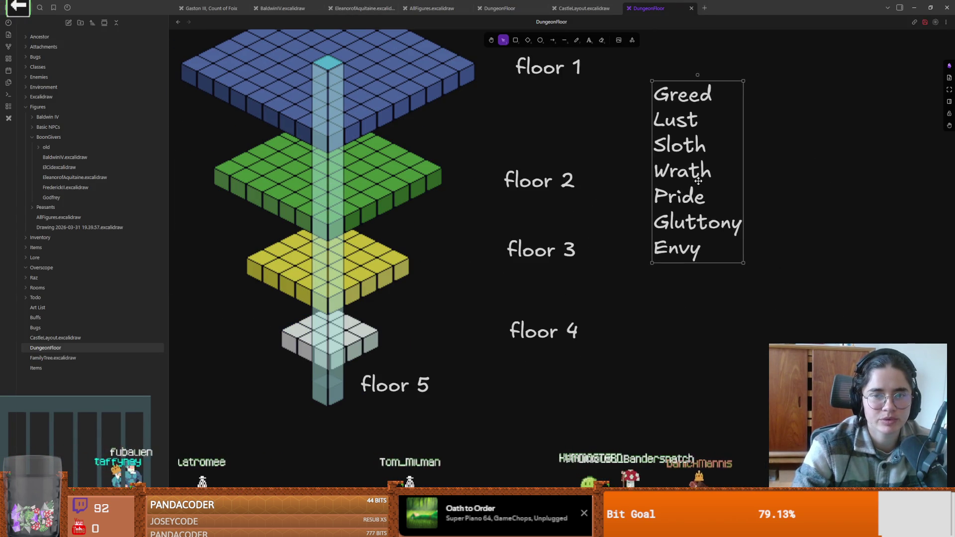
pyautogui.scroll(2, 760, 204)
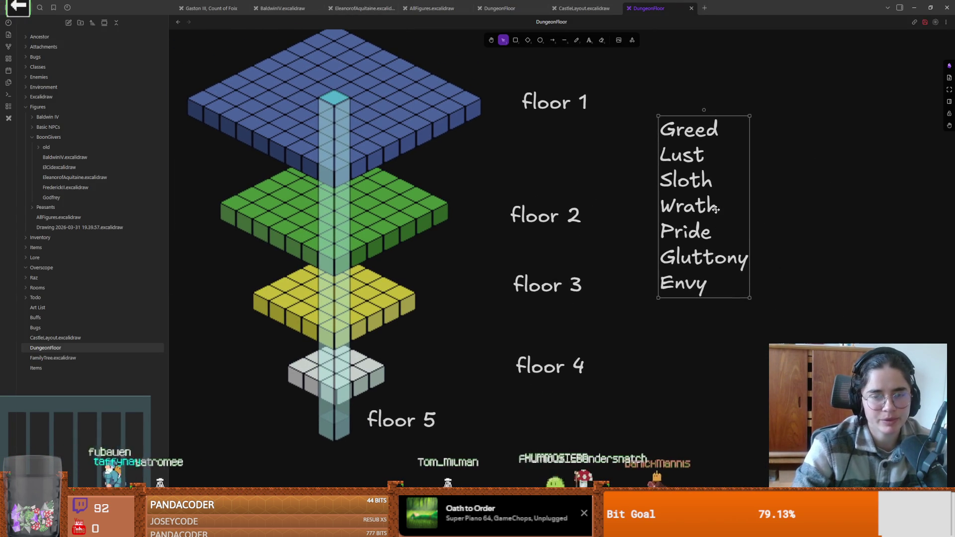
pyautogui.moveTo(704, 200); pyautogui.dragTo(705, 199)
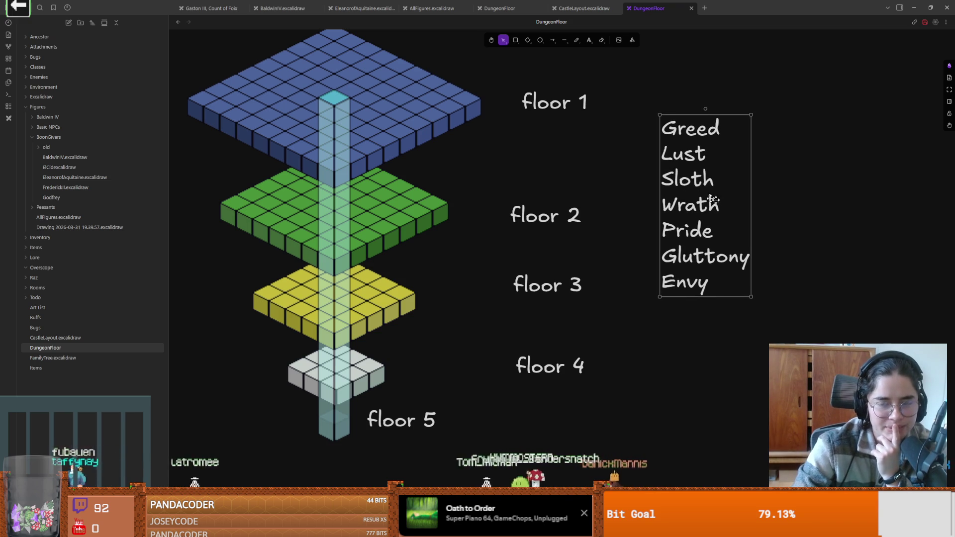
pyautogui.click(401, 175)
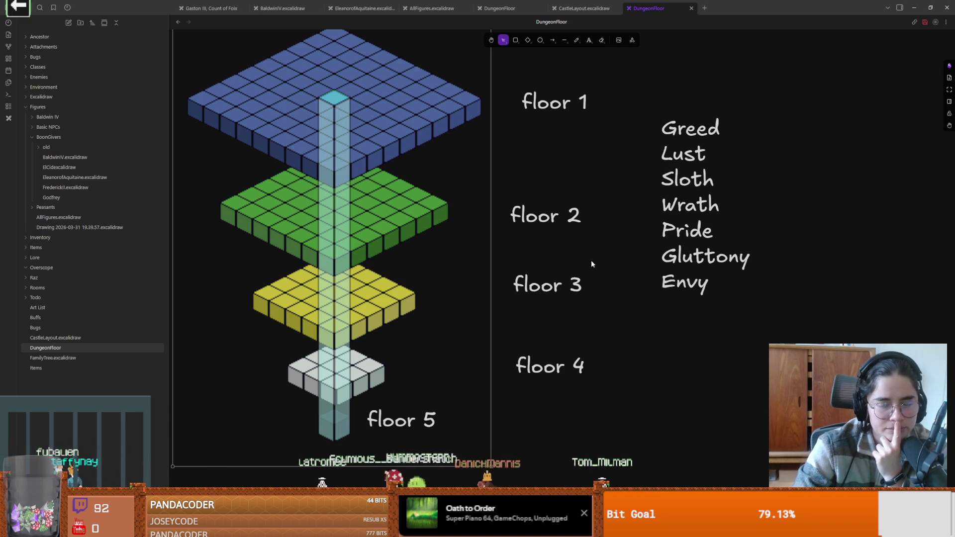
# Select the word Wrath inside the word list for editing, then deselect
pyautogui.click(691, 153)
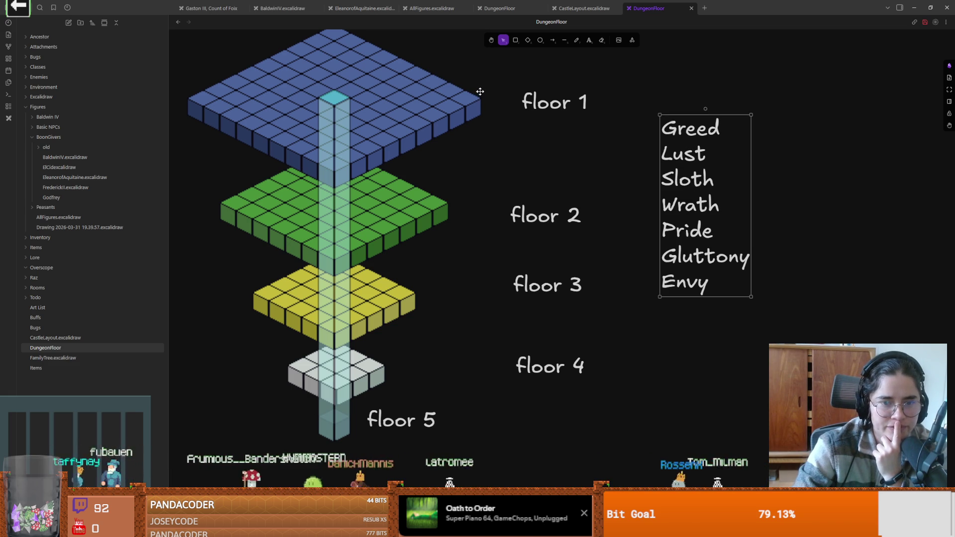
pyautogui.press('Return')
pyautogui.press('Down')
pyautogui.press('Down')
pyautogui.press('Down')
pyautogui.hotkey('shift', 'End')
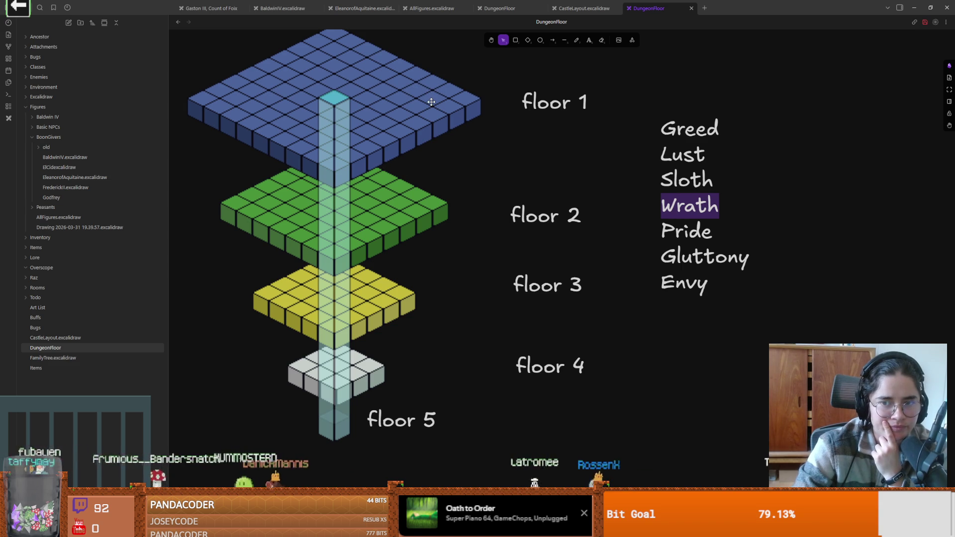
pyautogui.click(377, 273)
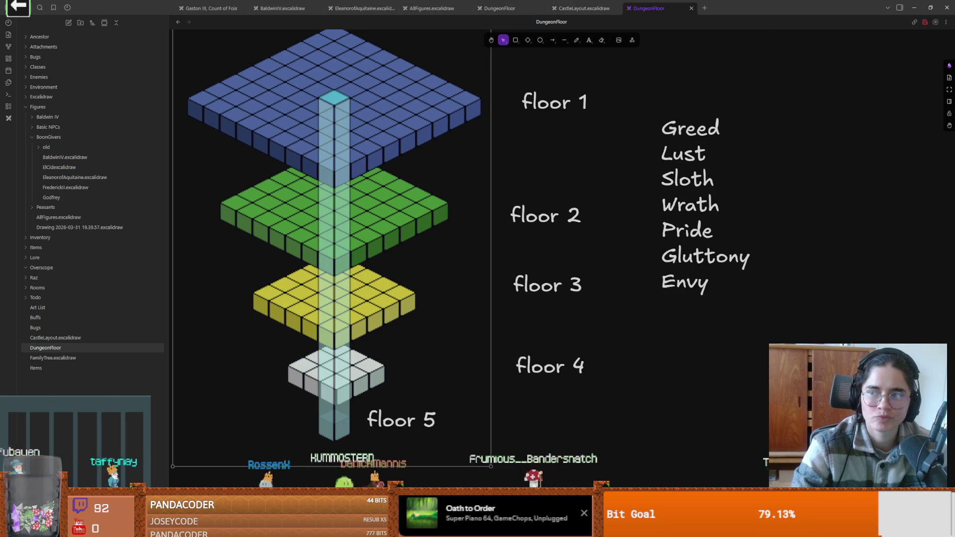
# Return to Godot and save swing_area.gd
pyautogui.hotkey('alt', 'Tab')
pyautogui.click(447, 239)
pyautogui.hotkey('ctrl', 's')
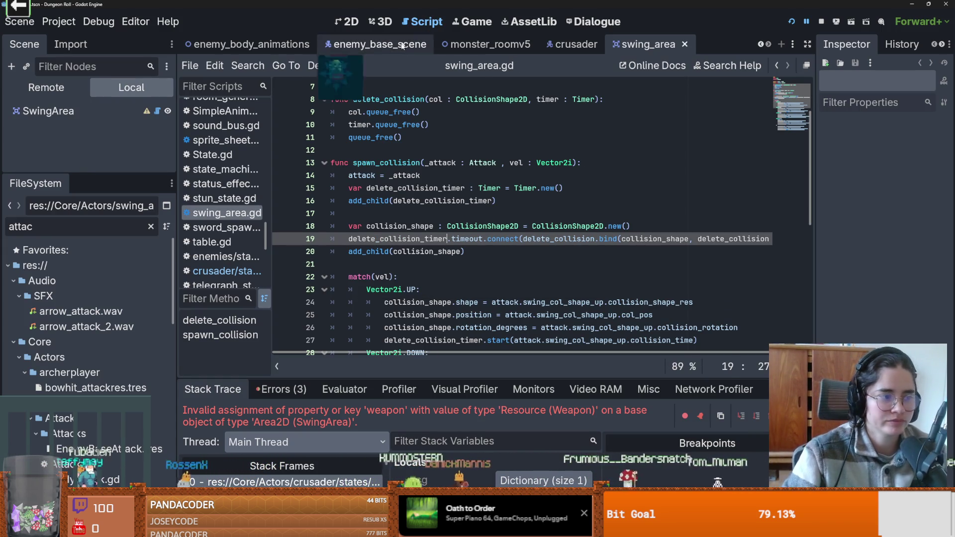
# Review spawn_collision lines 12–17, enlarge the Scene tree dock, and save the scene
pyautogui.click(471, 148)
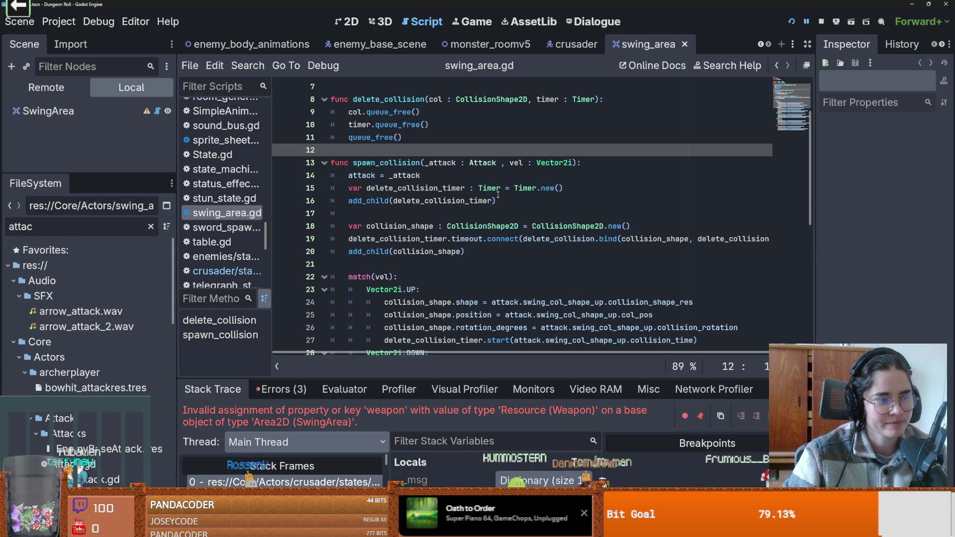
pyautogui.moveTo(498, 195)
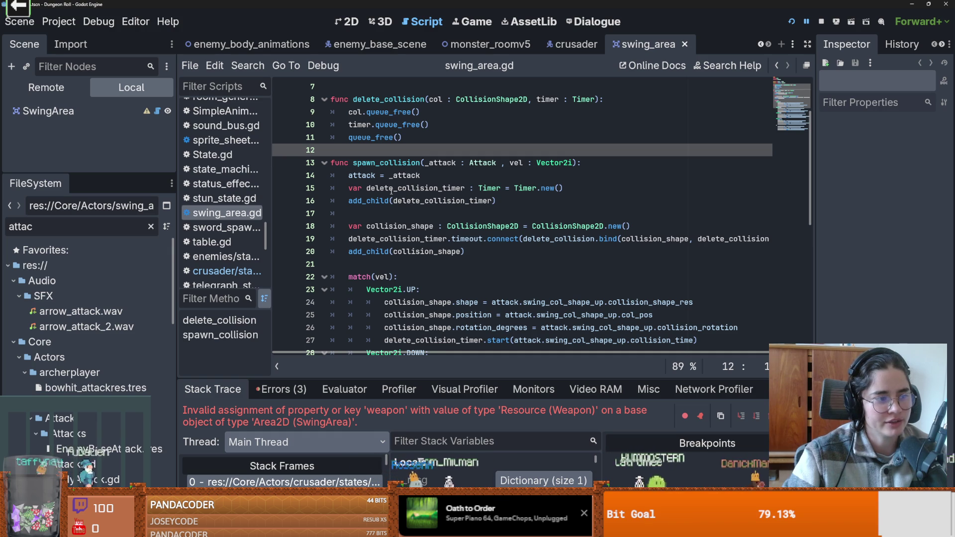
pyautogui.click(345, 209)
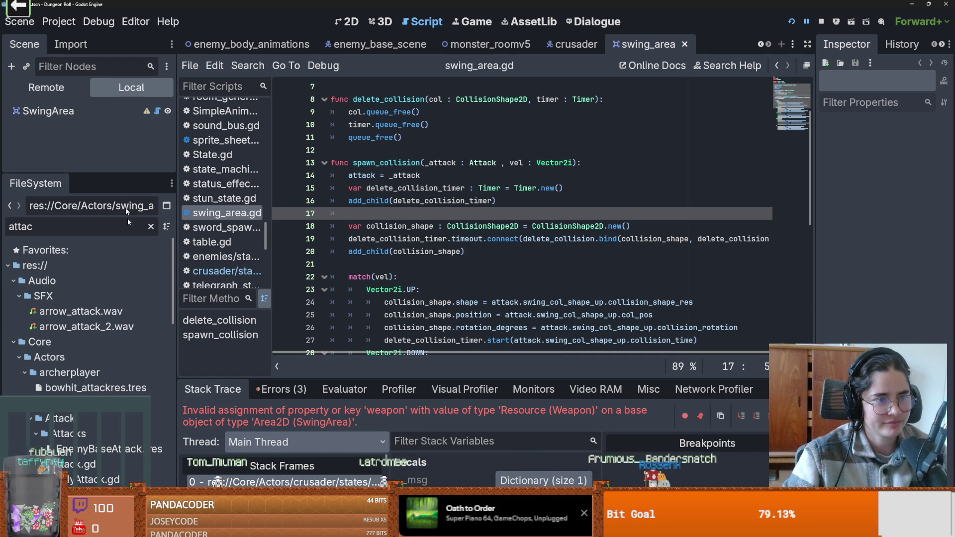
pyautogui.moveTo(104, 173); pyautogui.dragTo(104, 304)
pyautogui.click(402, 201)
pyautogui.hotkey('ctrl', 's')
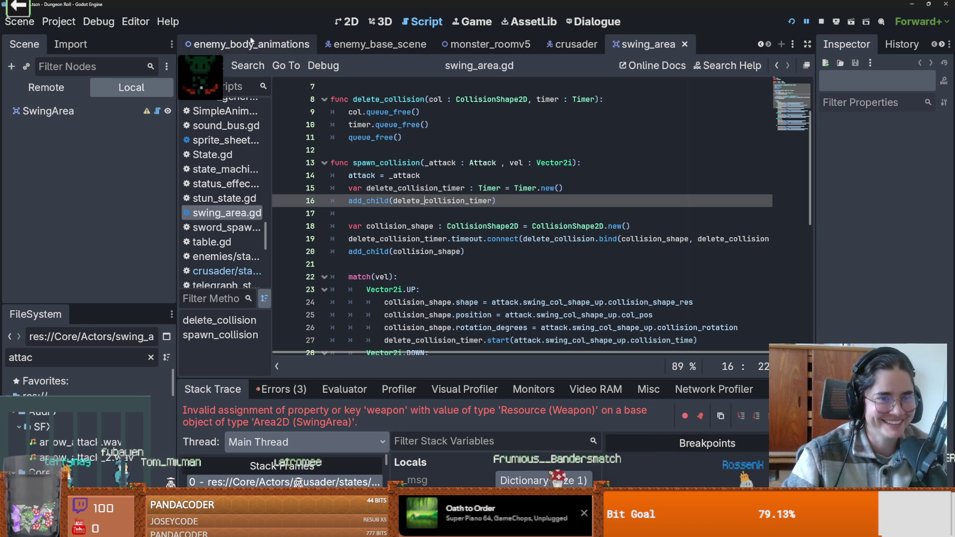
# Open the crusader scene, select idle_state and switch to the 2D view
pyautogui.click(574, 45)
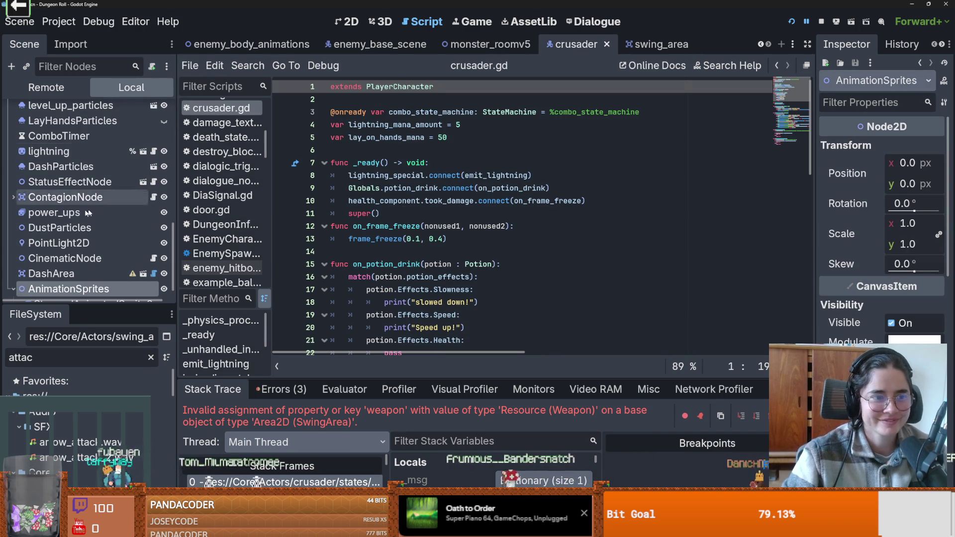
pyautogui.scroll(10, 84, 205)
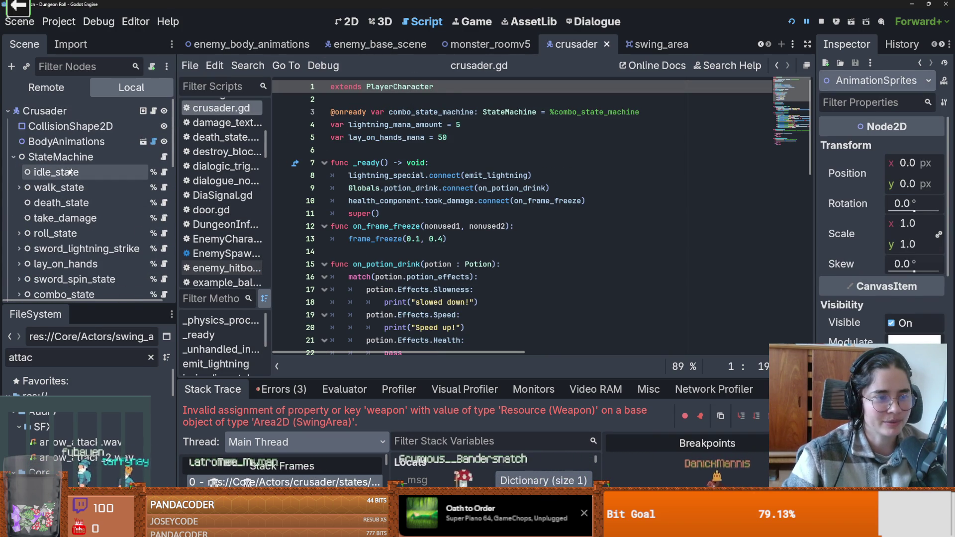
pyautogui.click(56, 172)
pyautogui.hotkey('ctrl', 'F1')
pyautogui.scroll(10, 359, 250)
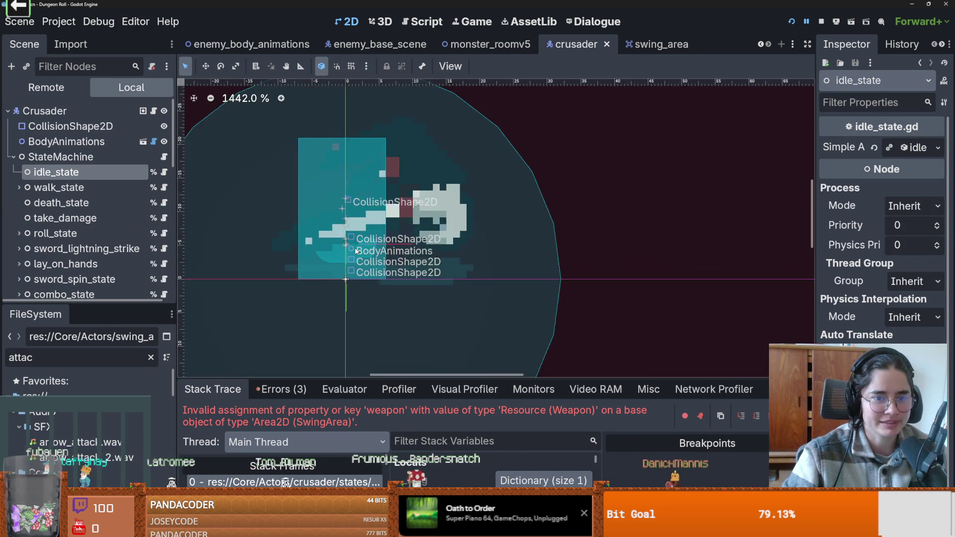
pyautogui.scroll(-4, 359, 249)
pyautogui.scroll(5, 428, 252)
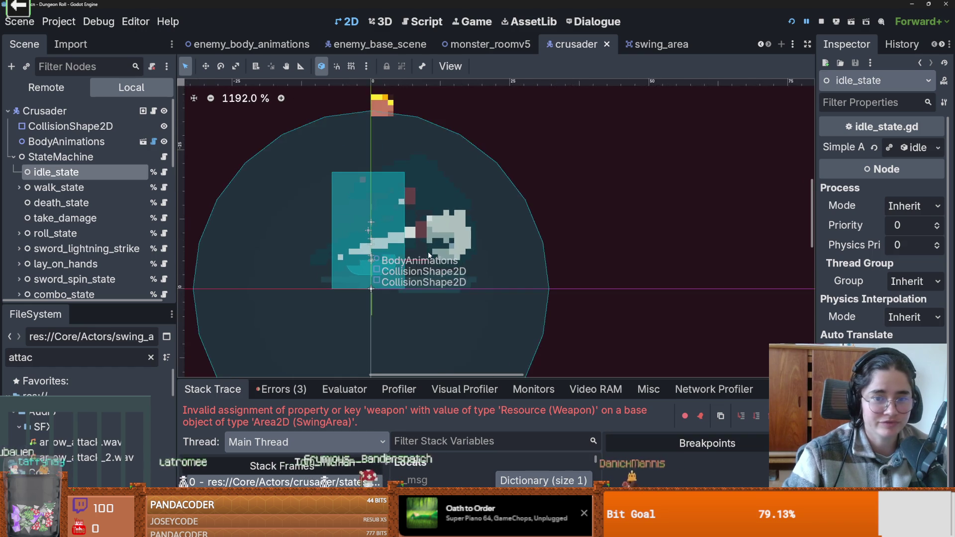
pyautogui.scroll(2, 428, 252)
pyautogui.scroll(-4, 429, 250)
# Center the crusader sprite, save, and select DashArea to inspect its SwingArea properties
pyautogui.hotkey('ctrl', 's')
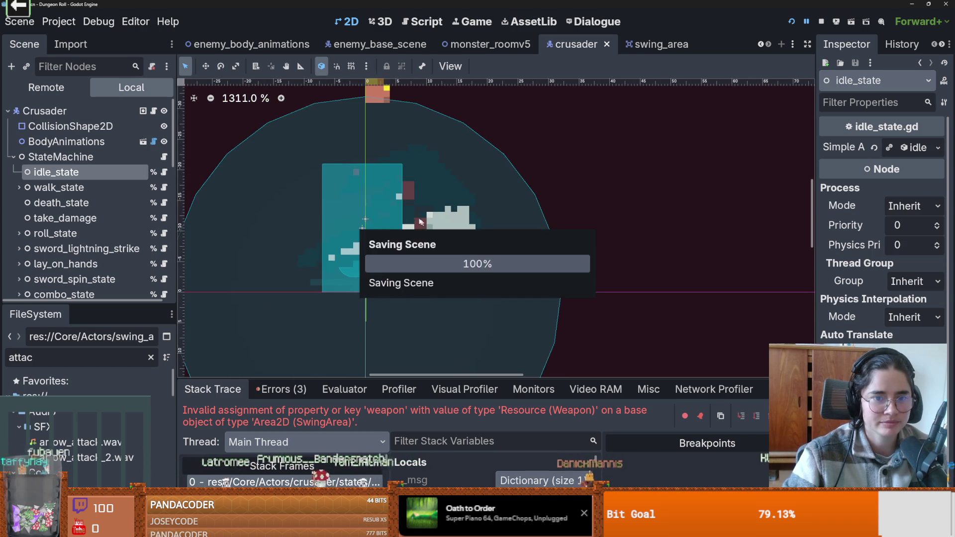
pyautogui.scroll(3, 385, 230)
pyautogui.scroll(2, 417, 242)
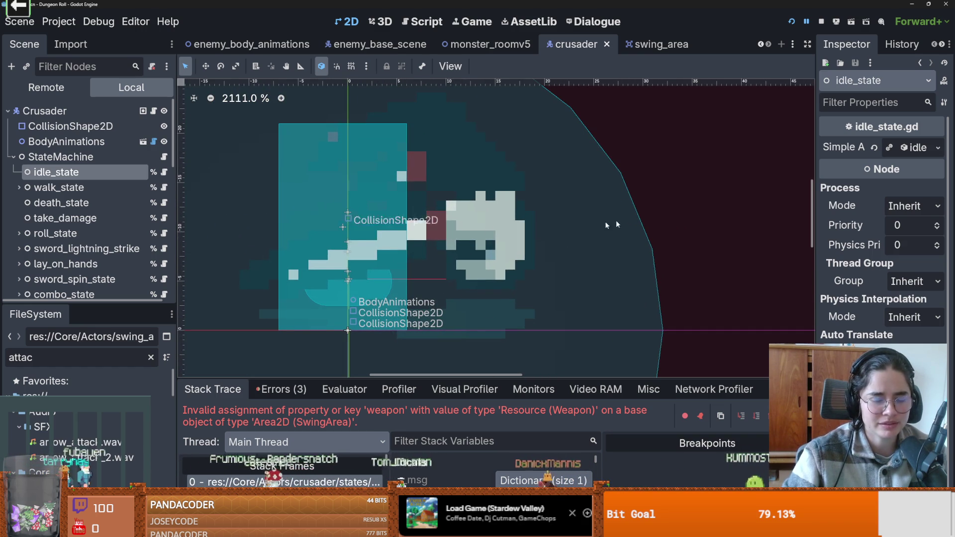
pyautogui.moveTo(382, 245); pyautogui.dragTo(414, 235)
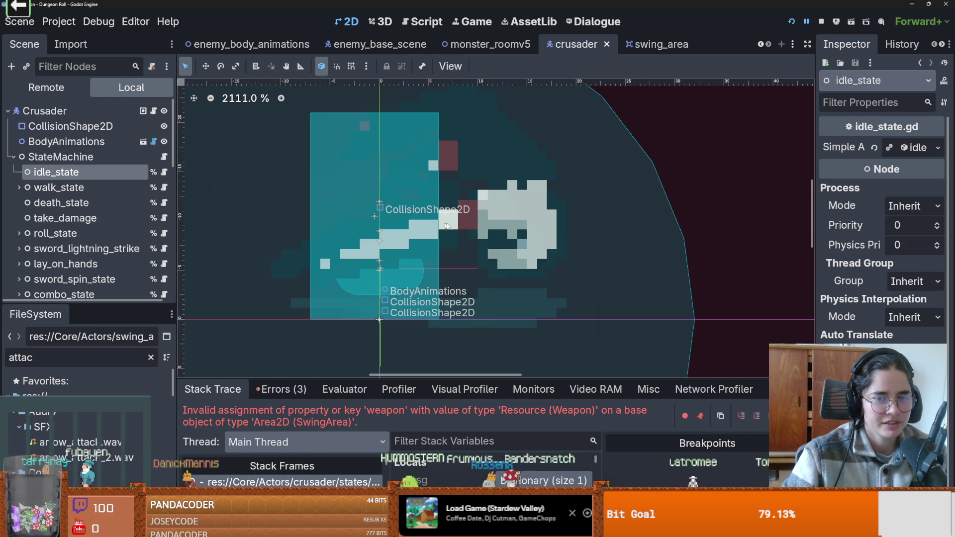
pyautogui.hotkey('ctrl', 's')
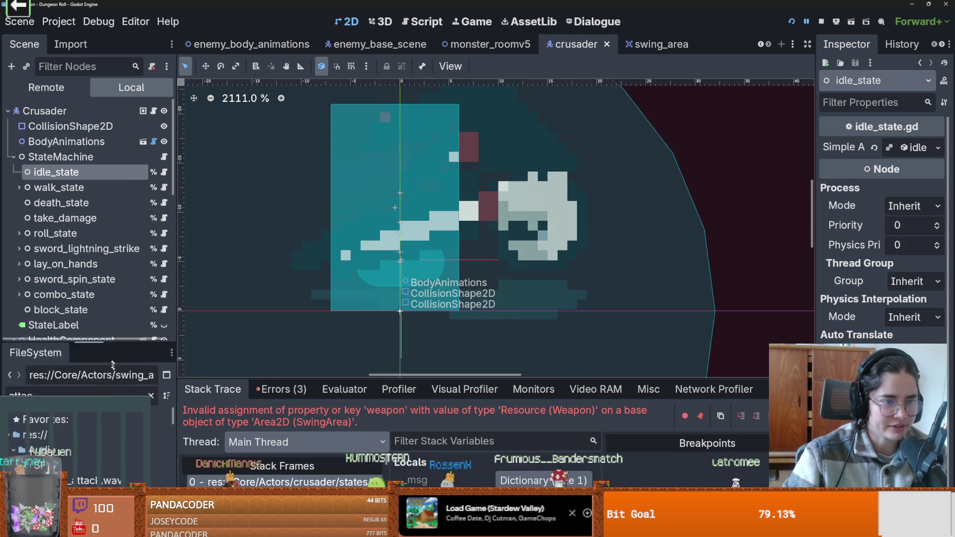
pyautogui.scroll(-10, 101, 300)
pyautogui.click(81, 314)
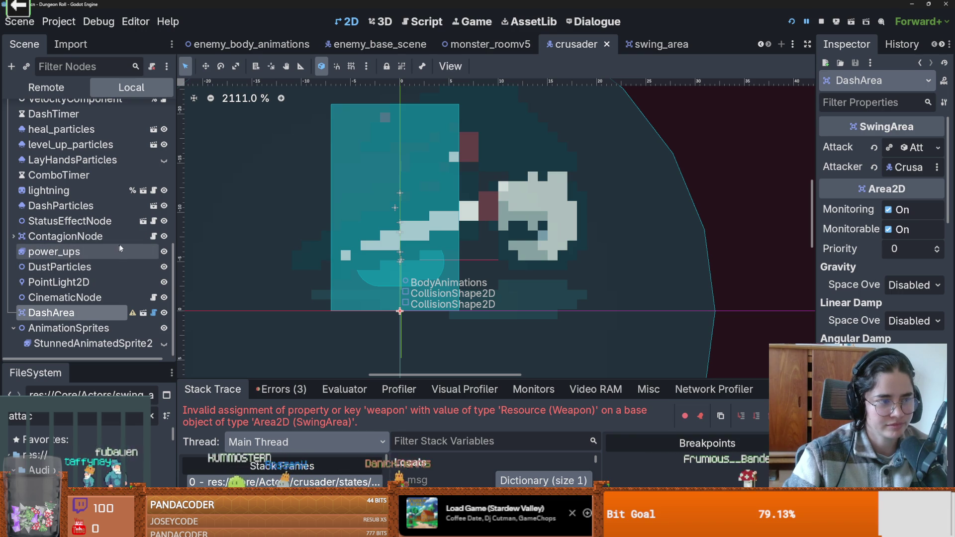
pyautogui.moveTo(134, 364); pyautogui.dragTo(135, 190)
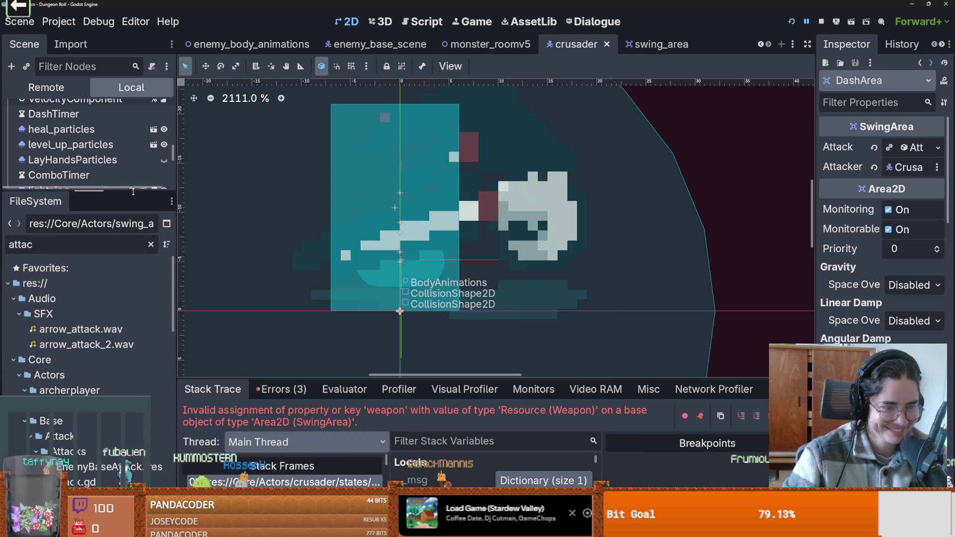
# Filter FileSystem by 'ho', open the Holy sprites folder in the file manager, and open Holy Effect 09
pyautogui.tripleClick(62, 240)
pyautogui.press('BackSpace')
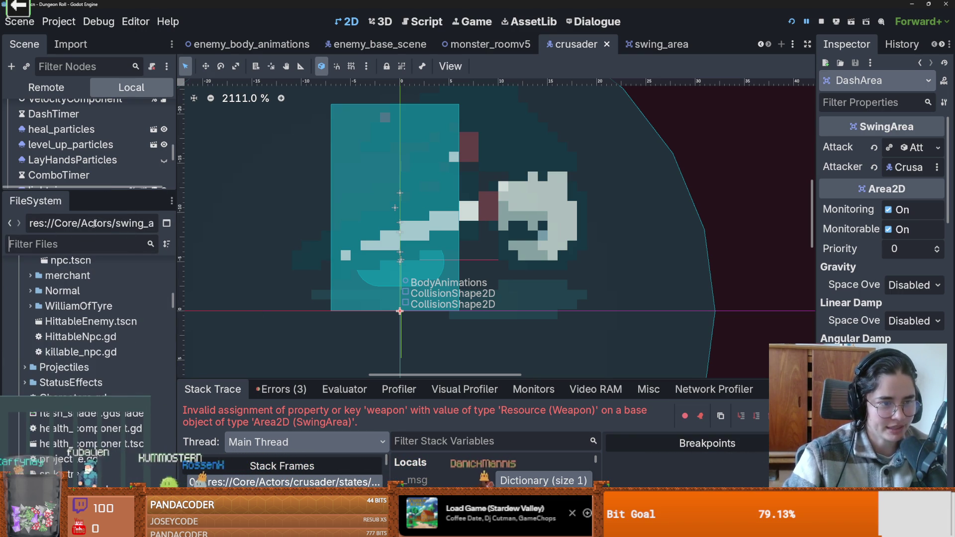
pyautogui.write('ho')
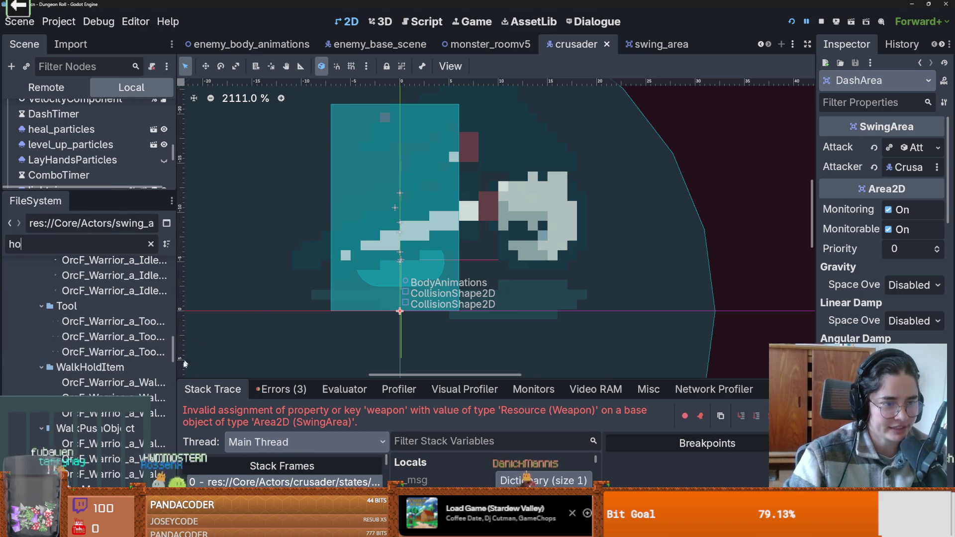
pyautogui.scroll(-5, 59, 446)
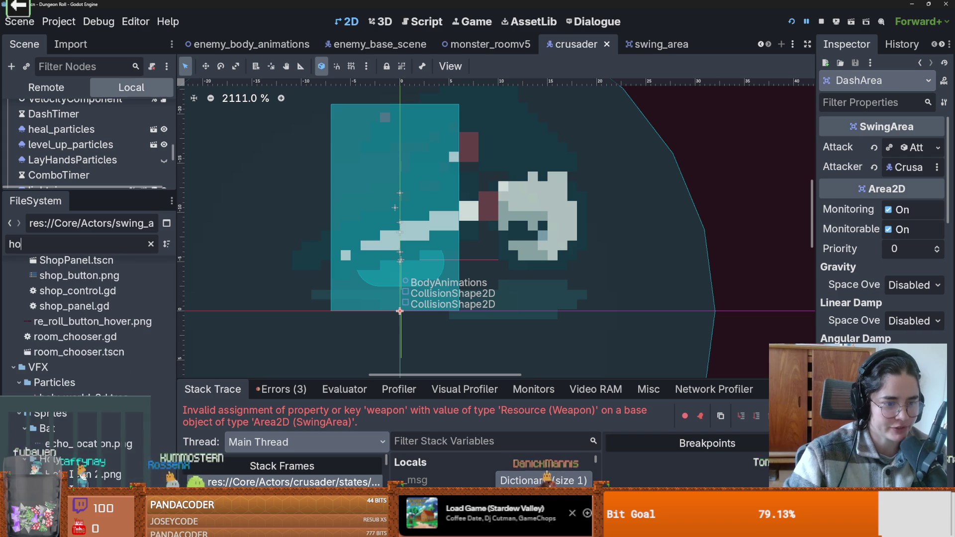
pyautogui.rightClick(67, 465)
pyautogui.press('Escape')
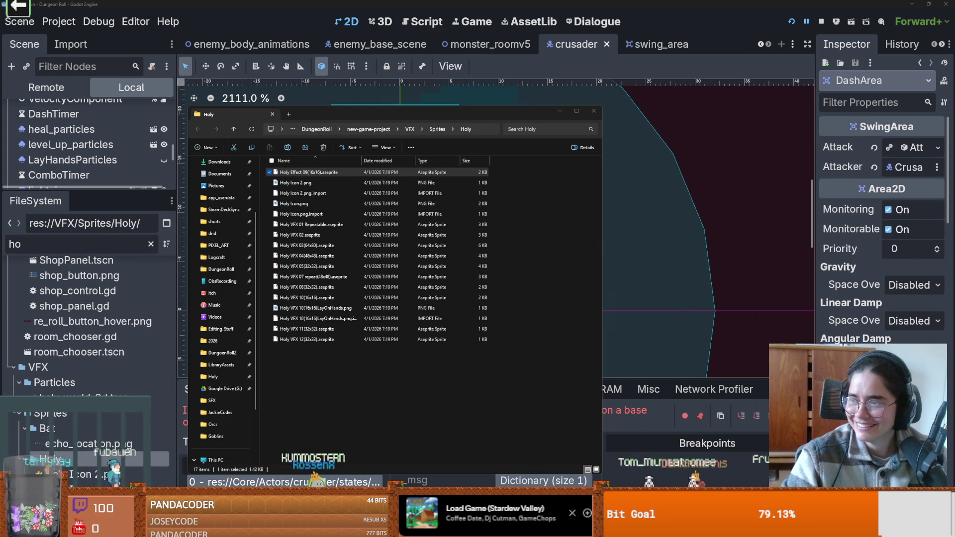
pyautogui.press('Return')
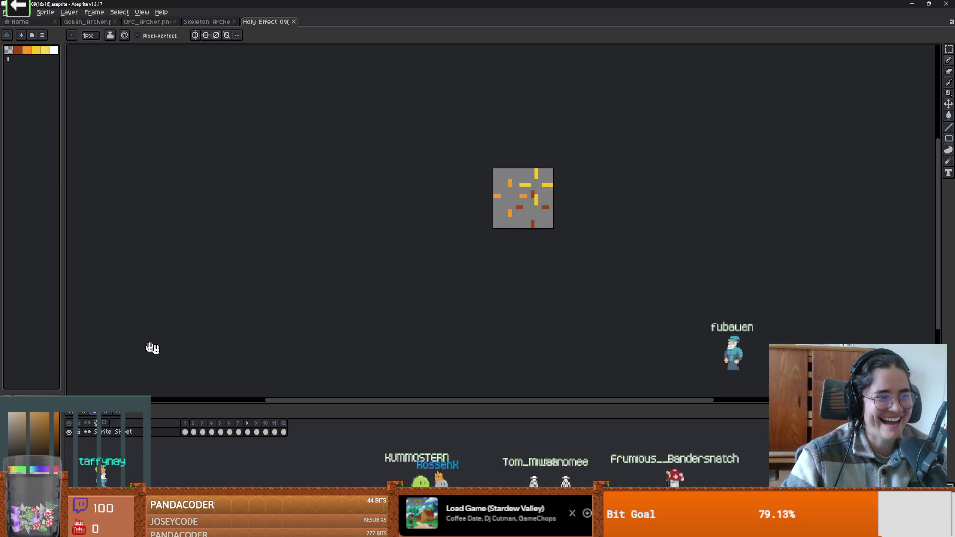
# Stop the Holy Effect 09 animation and step through its frames
pyautogui.click(104, 417)
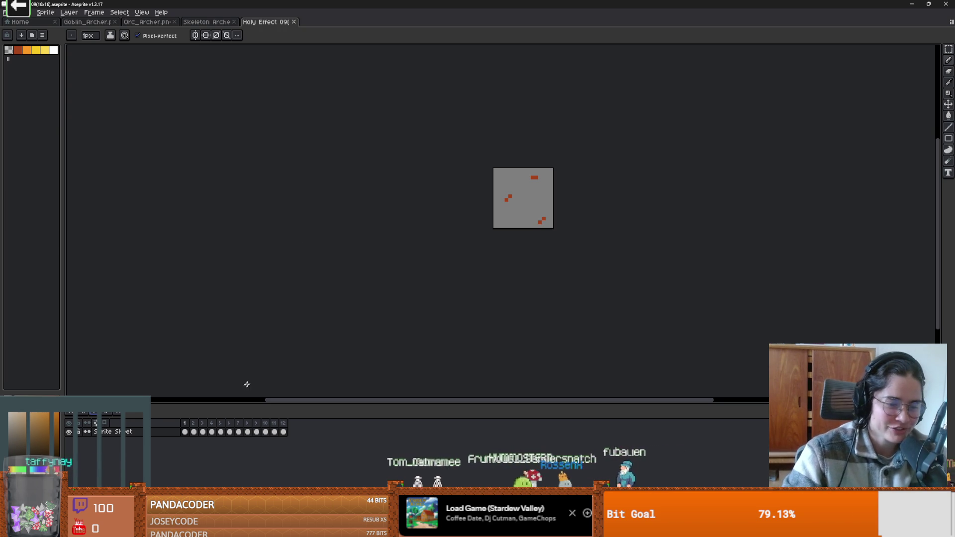
pyautogui.click(195, 430)
pyautogui.click(203, 431)
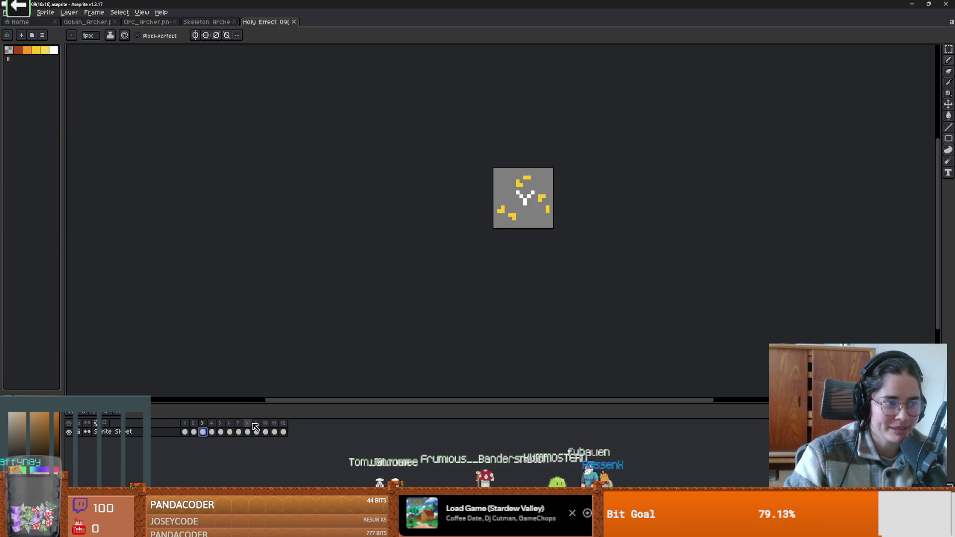
pyautogui.click(220, 431)
pyautogui.click(229, 431)
pyautogui.click(238, 431)
pyautogui.click(247, 431)
# Open Holy VFX 01 Repeatable from the Holy folder, then select Holy VFX 02 and 03
pyautogui.hotkey('alt', 'Tab')
pyautogui.click(315, 195)
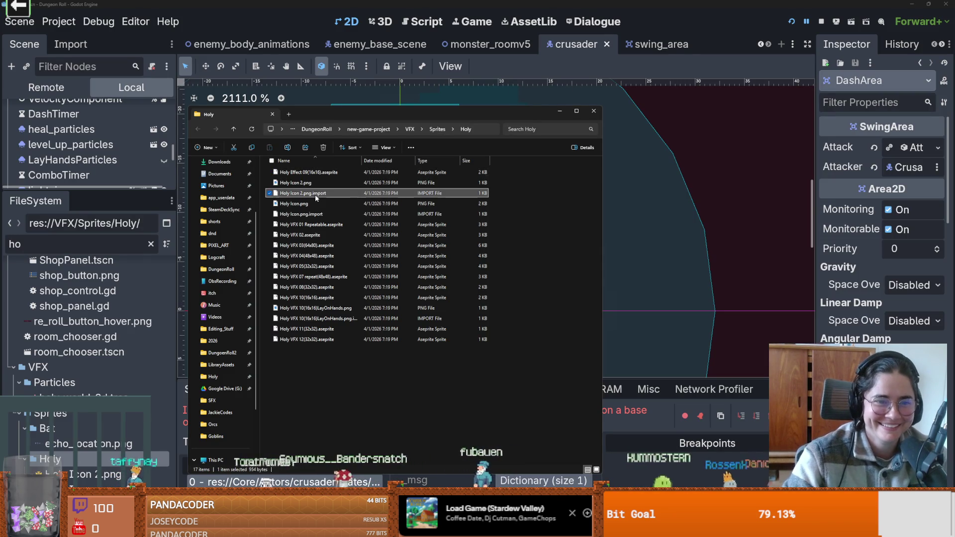
pyautogui.click(393, 224)
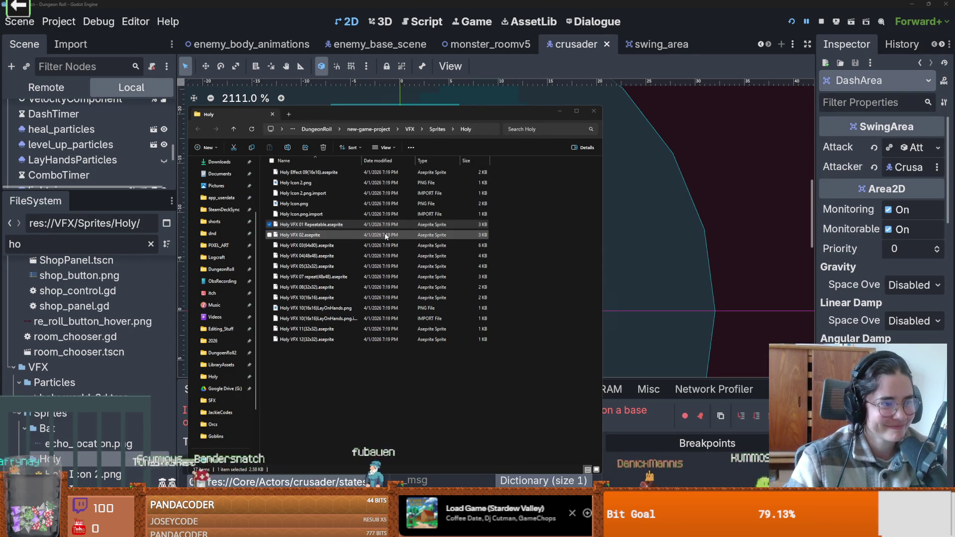
pyautogui.press('Return')
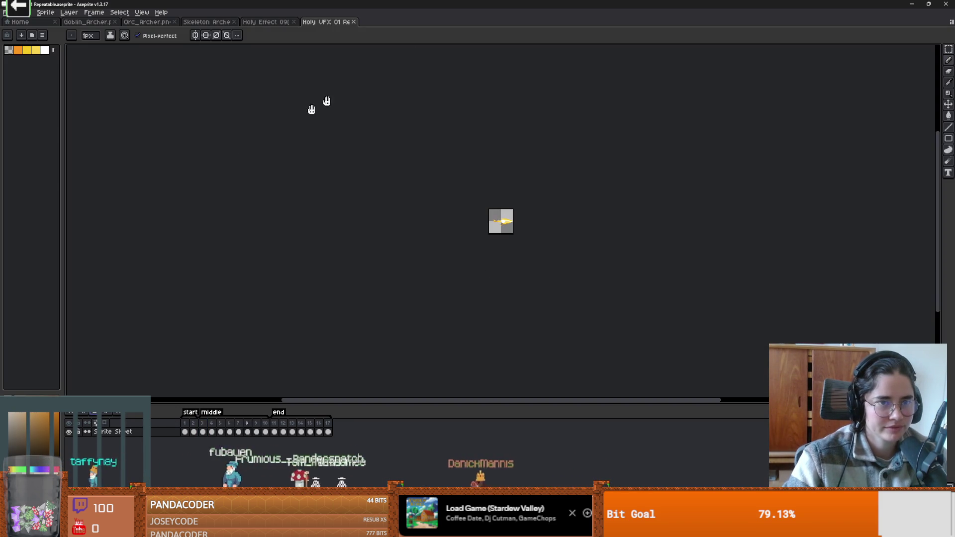
pyautogui.hotkey('alt', 'Tab')
pyautogui.click(283, 236)
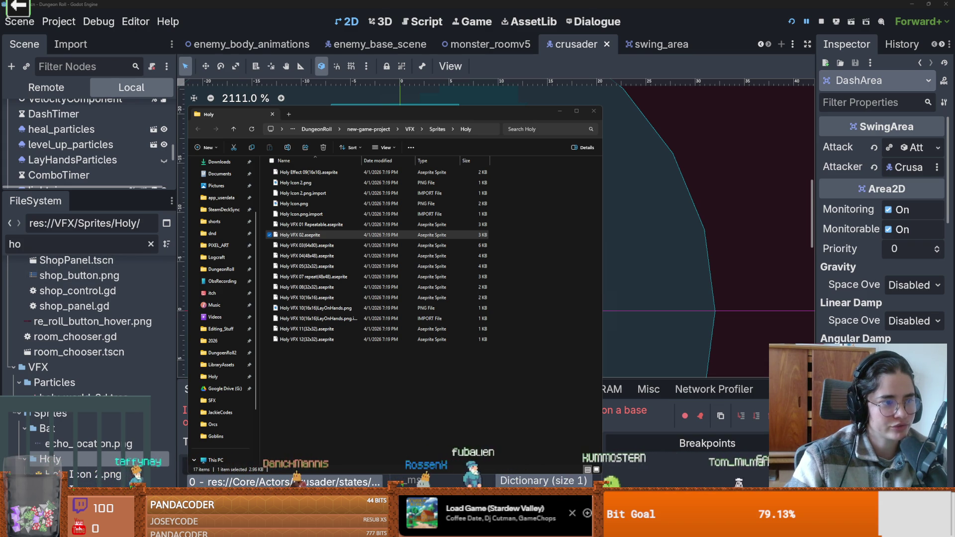
pyautogui.click(298, 245)
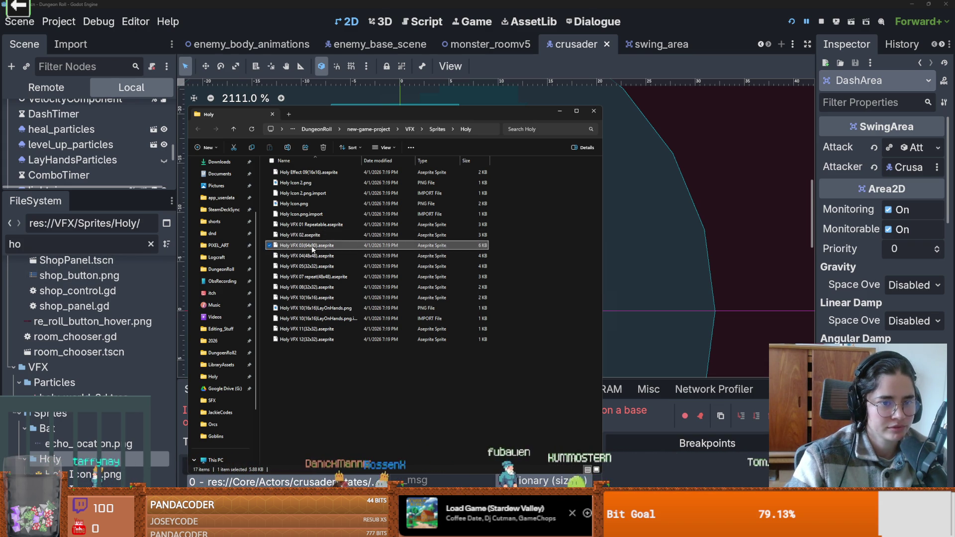
# Open Holy VFX 03(64x80) and Holy VFX 04(48x48) in Aseprite and zoom in
pyautogui.doubleClick(298, 245)
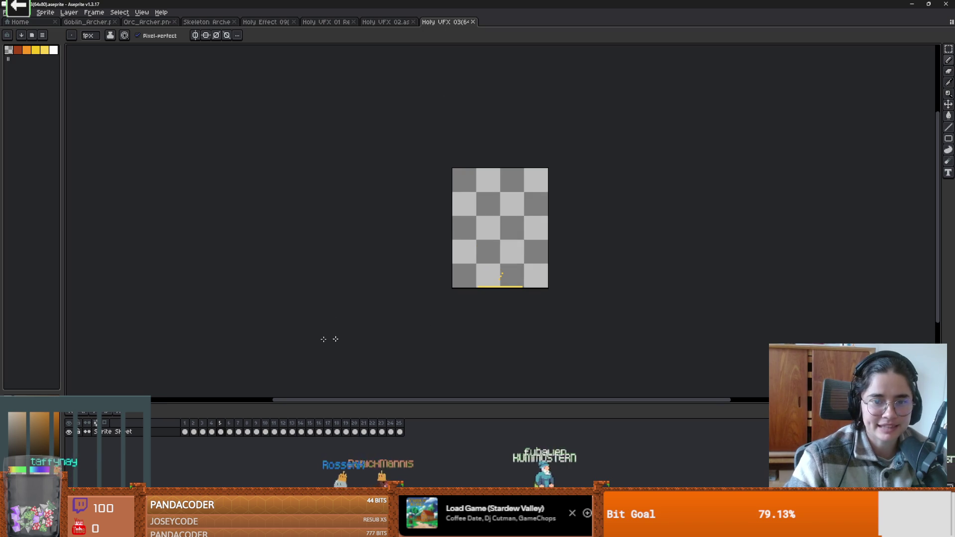
pyautogui.hotkey('alt', 'Tab')
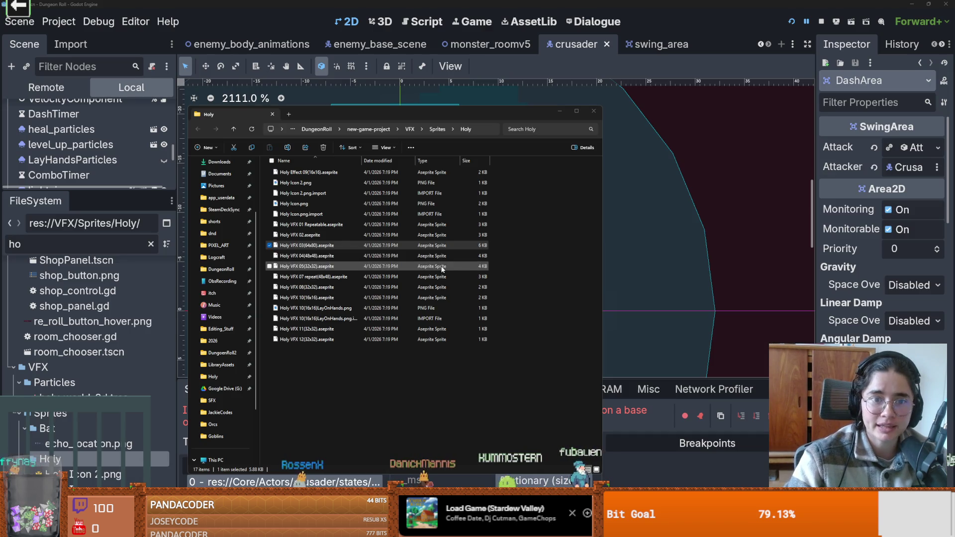
pyautogui.click(279, 256)
pyautogui.doubleClick(279, 257)
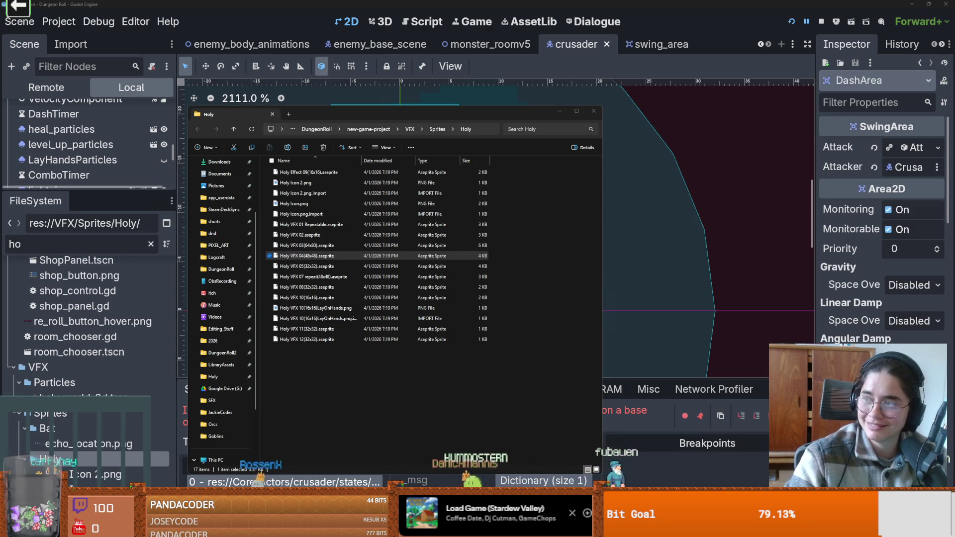
pyautogui.scroll(3, 541, 246)
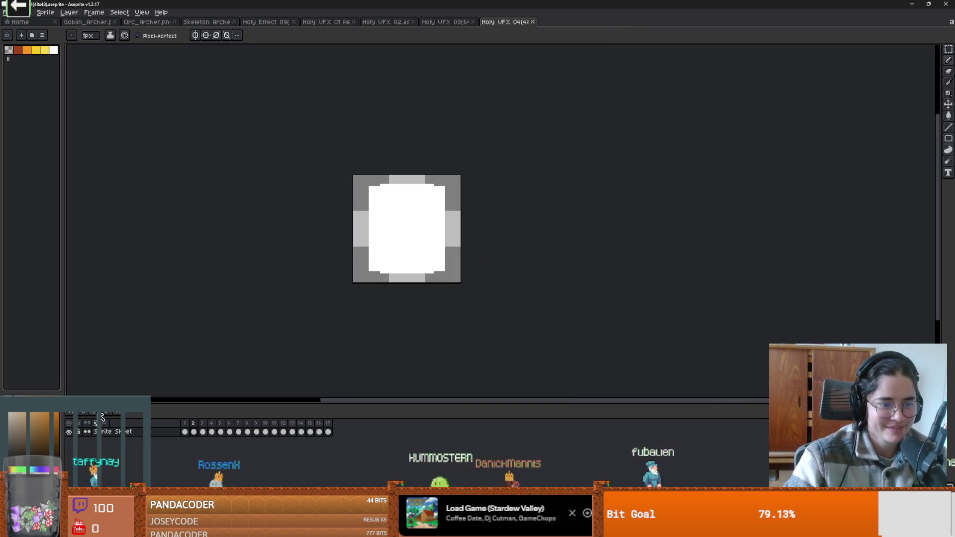
pyautogui.scroll(1, 405, 298)
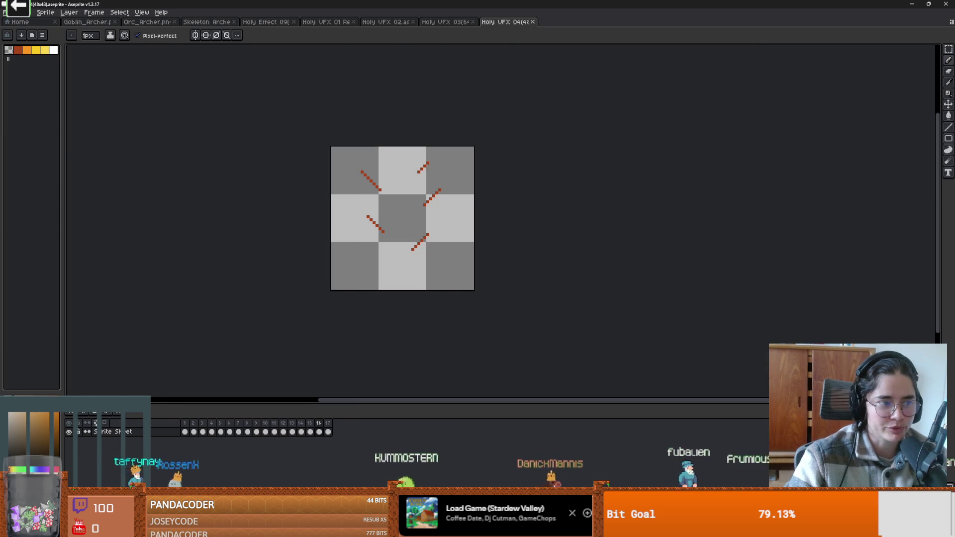
# Open Holy VFX 05(32x32), maximize Aseprite and zoom the canvas
pyautogui.hotkey('alt', 'Tab')
pyautogui.click(303, 266)
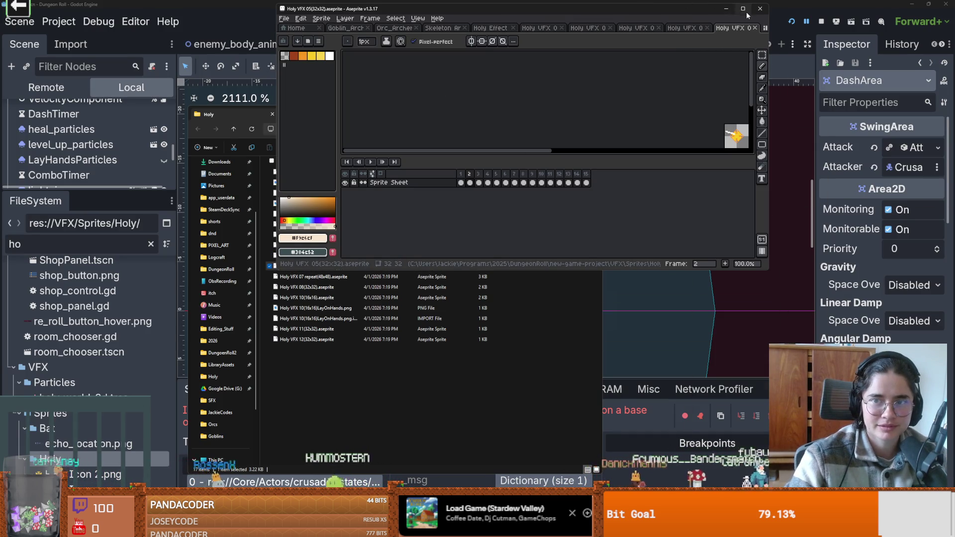
pyautogui.click(742, 9)
pyautogui.scroll(3, 442, 228)
pyautogui.scroll(1, 400, 301)
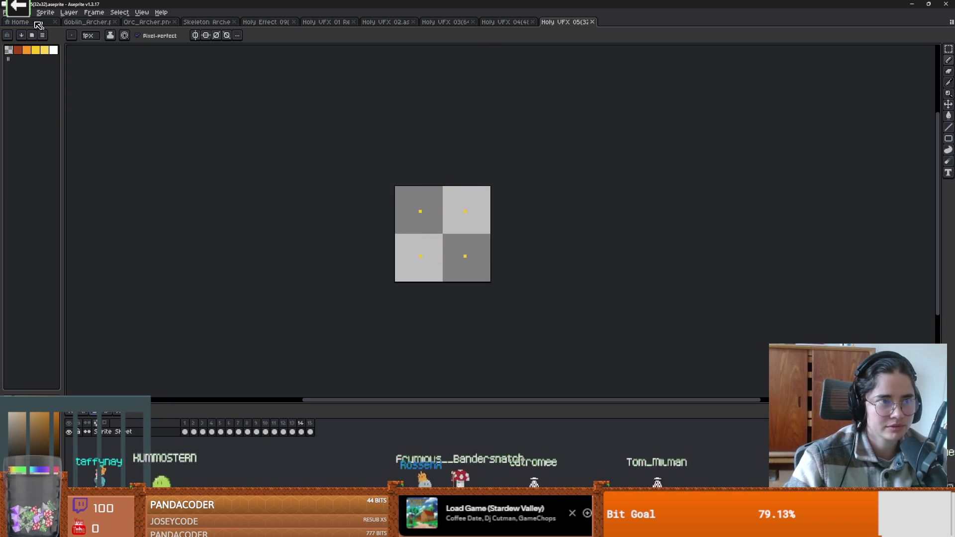
# Start Export Sprite Sheet for Holy VFX 05 and choose the output file location
pyautogui.click(10, 12)
pyautogui.moveTo(19, 86)
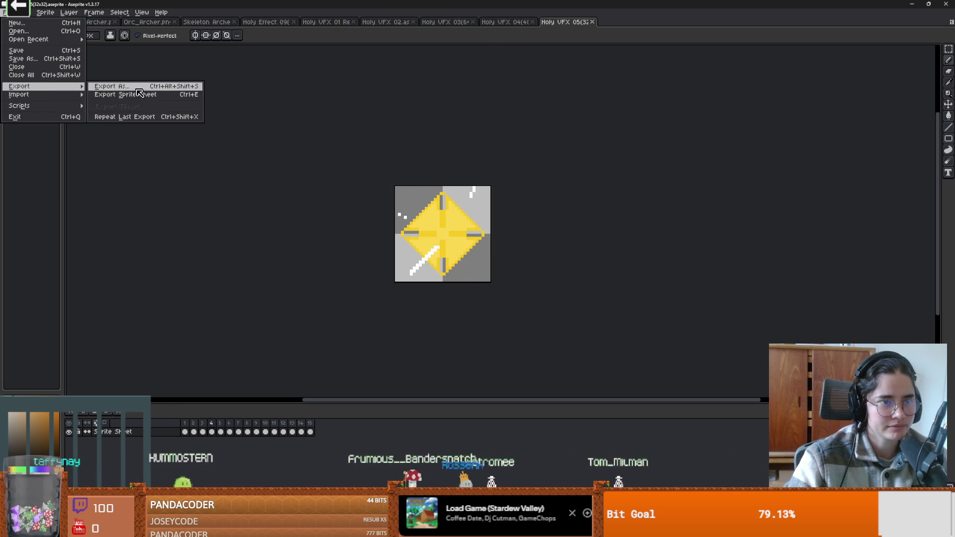
pyautogui.click(141, 90)
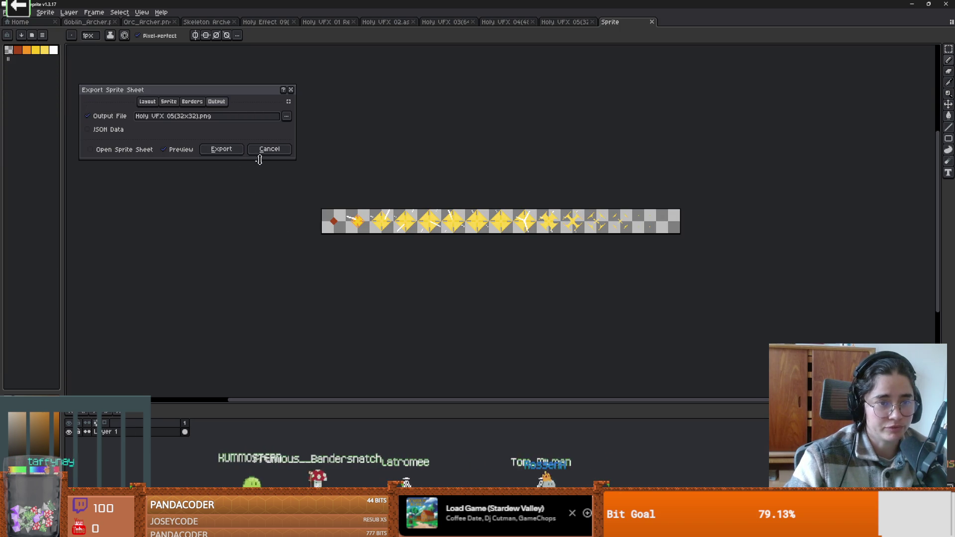
pyautogui.click(221, 149)
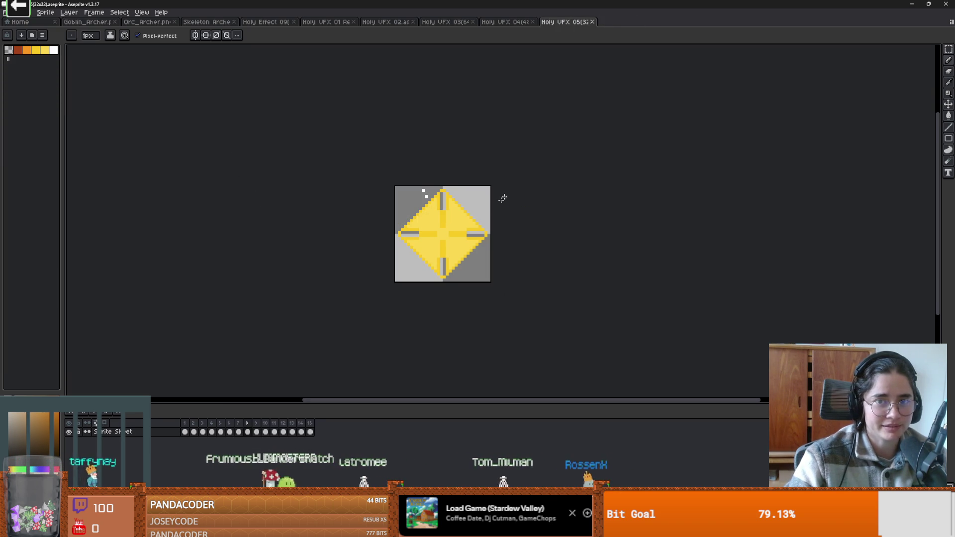
pyautogui.click(6, 12)
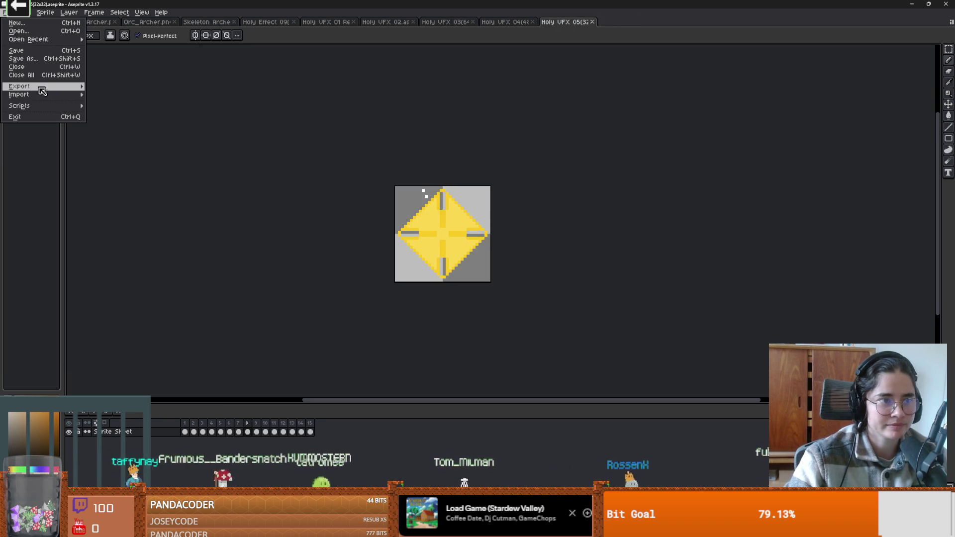
pyautogui.moveTo(19, 86)
pyautogui.click(141, 91)
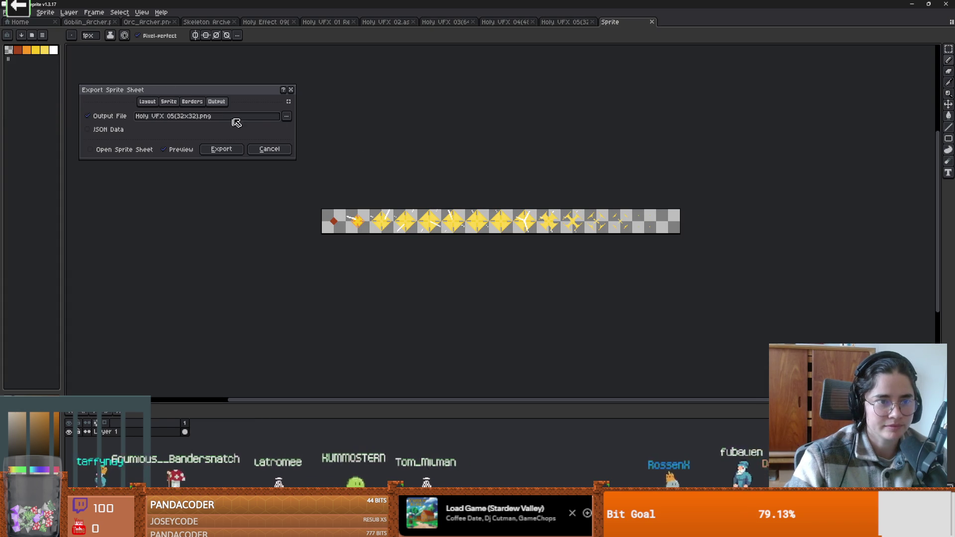
pyautogui.click(287, 116)
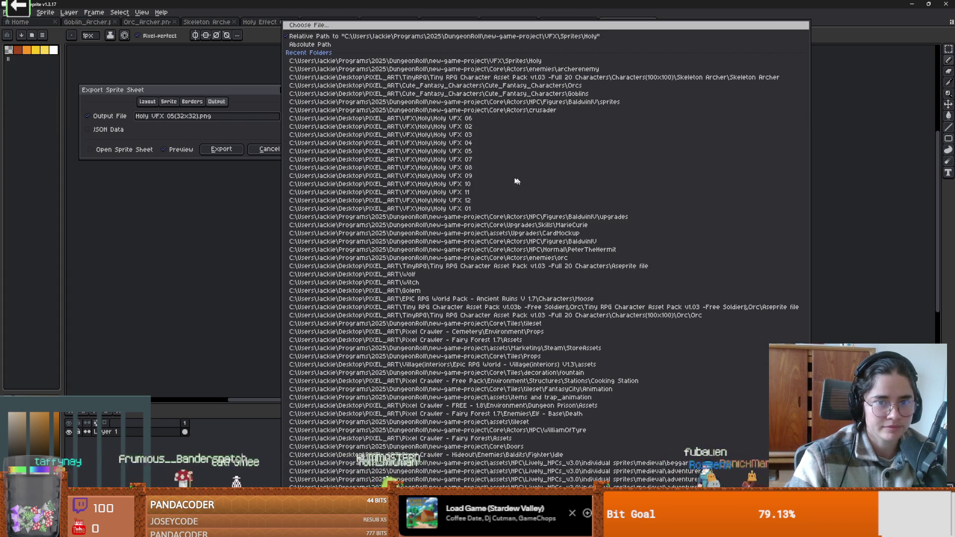
pyautogui.click(318, 29)
pyautogui.click(239, 22)
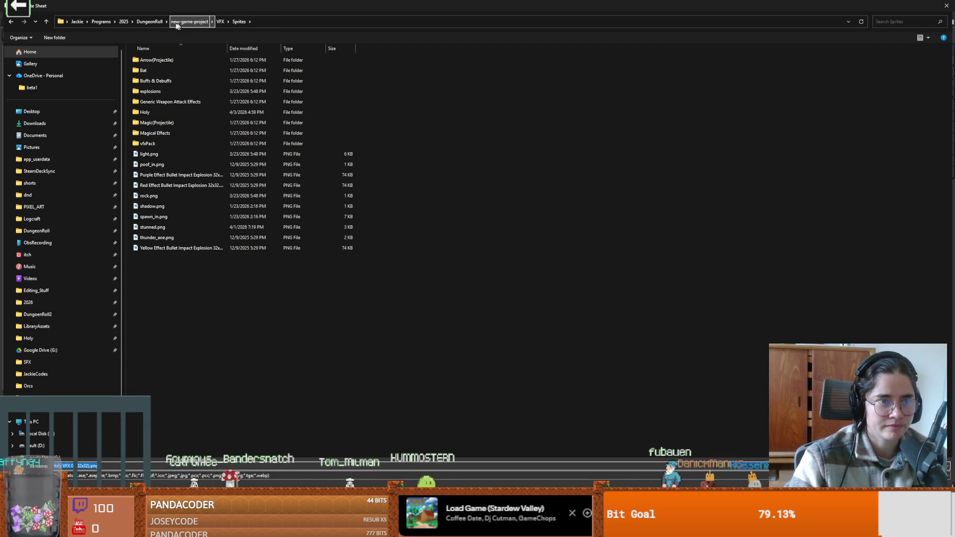
# Navigate the save dialog up to new-game-project and into its Core folder
pyautogui.click(190, 22)
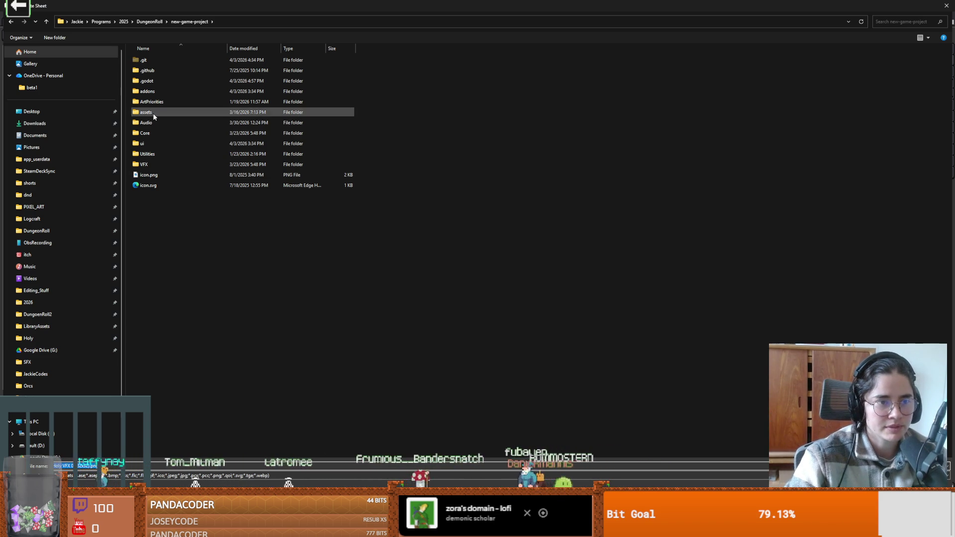
pyautogui.moveTo(149, 123)
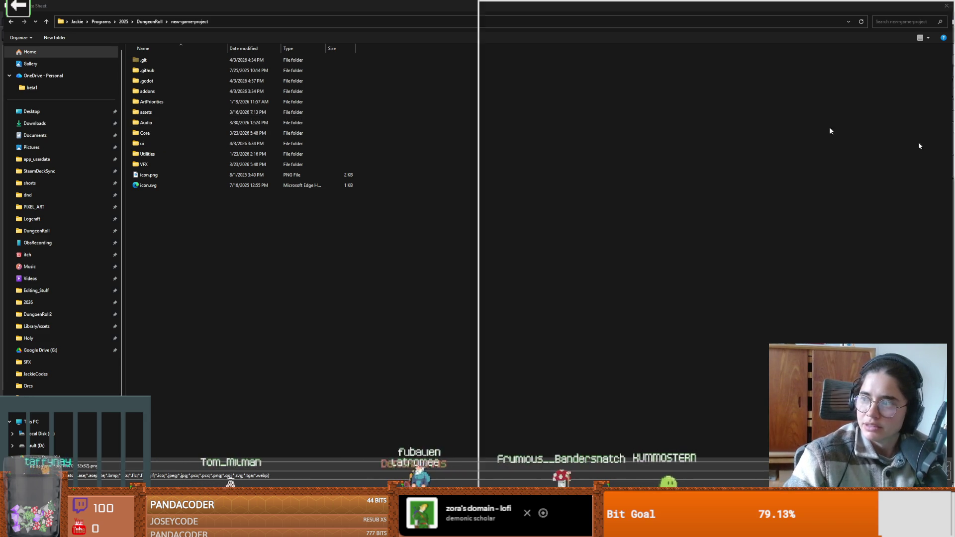
pyautogui.hotkey('alt', 'Tab')
pyautogui.hotkey('alt', 'Tab')
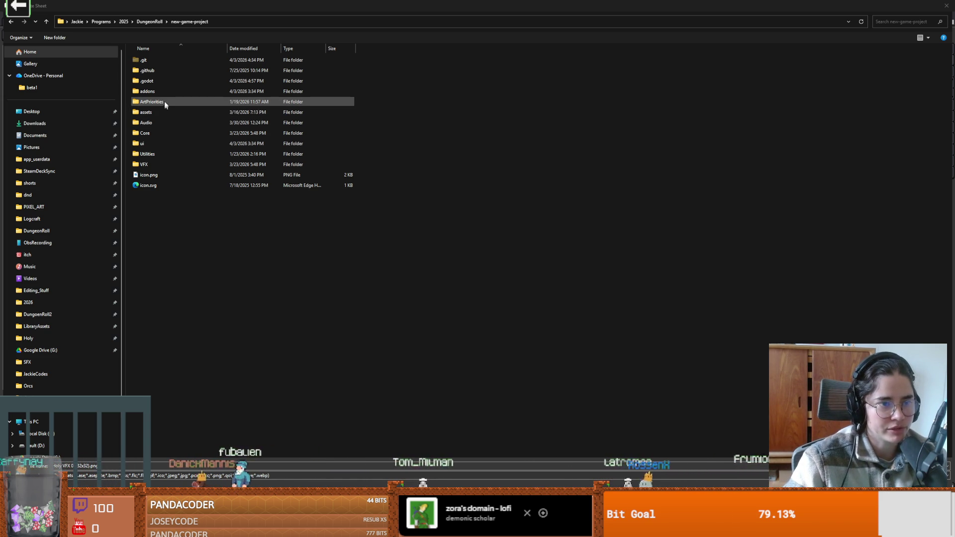
pyautogui.doubleClick(153, 132)
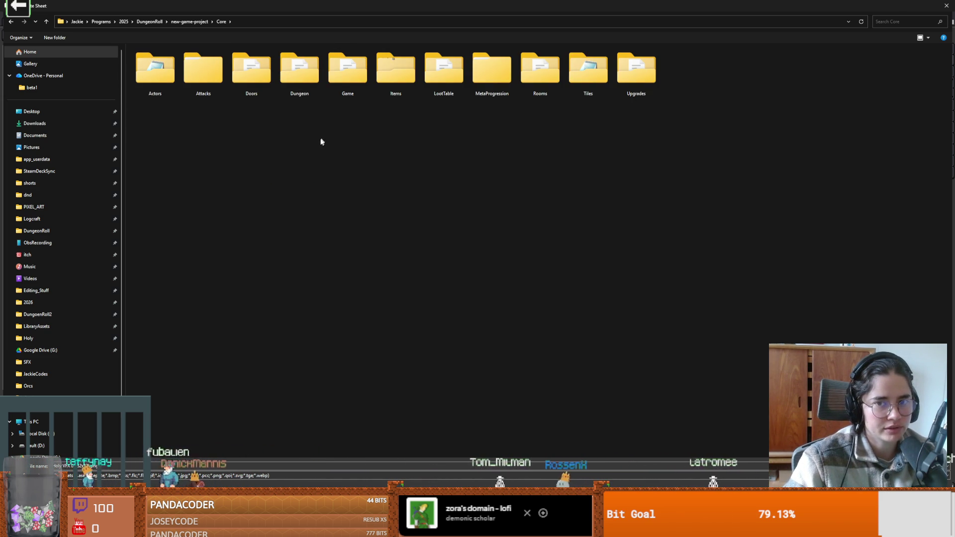